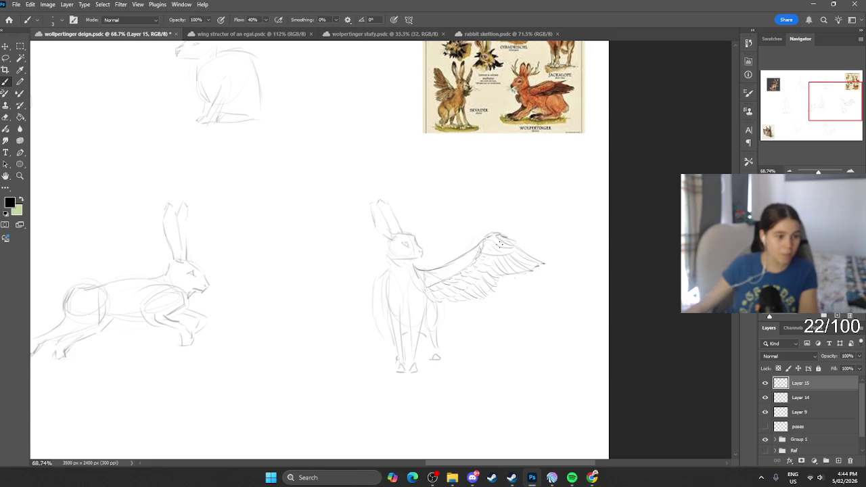
Zoom in and darken the line where the wing meets the body, adding a light wing-base stroke.
scroll(528, 291, up, 3)
scroll(526, 293, up, 2)
scroll(526, 293, up, 2)
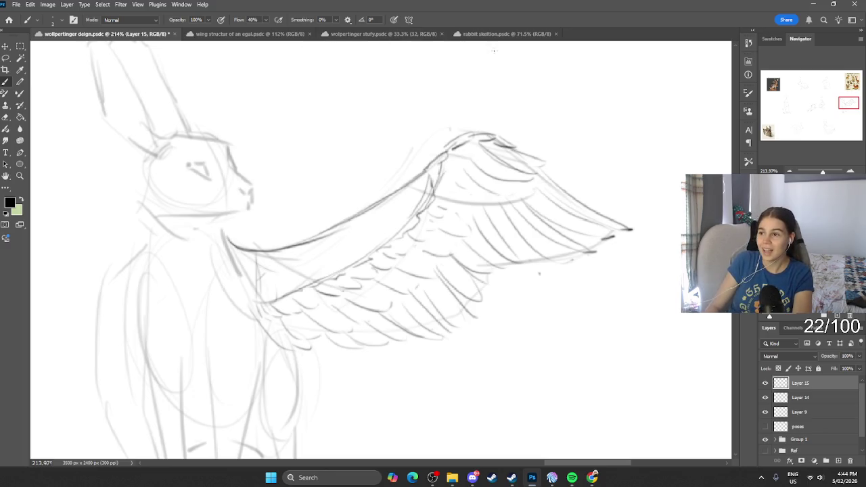
drag(246, 298, 235, 259)
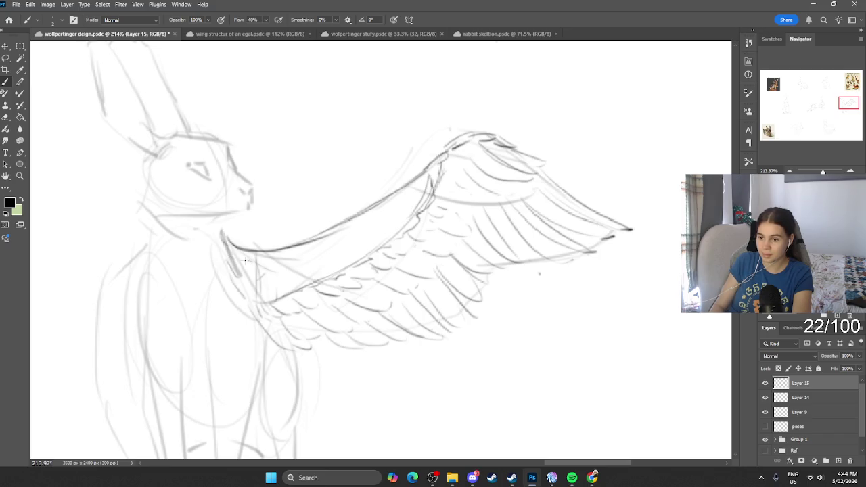
drag(212, 250, 229, 285)
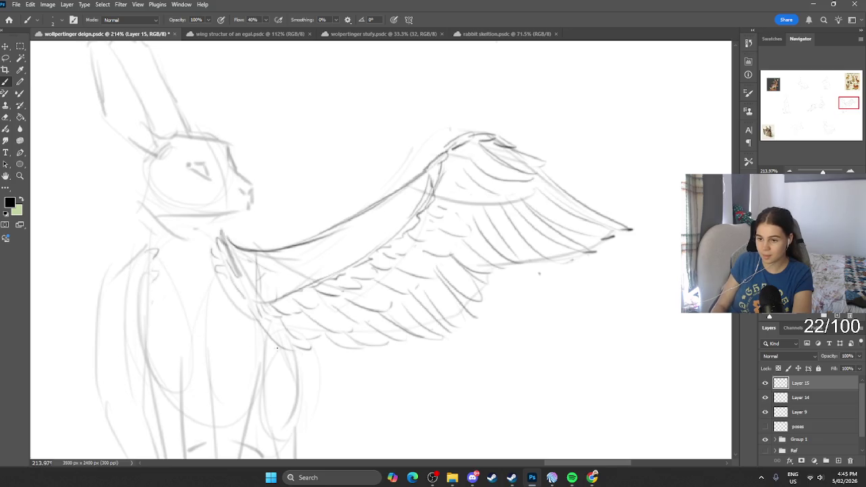
Sketch a curve and feathery fur strokes down the hare's chest, then zoom back out.
drag(214, 264, 199, 303)
drag(167, 271, 187, 311)
drag(168, 253, 182, 284)
mouse_move(198, 265)
mouse_down()
mouse_move(188, 295)
mouse_move(204, 298)
mouse_move(178, 323)
mouse_move(213, 334)
mouse_up()
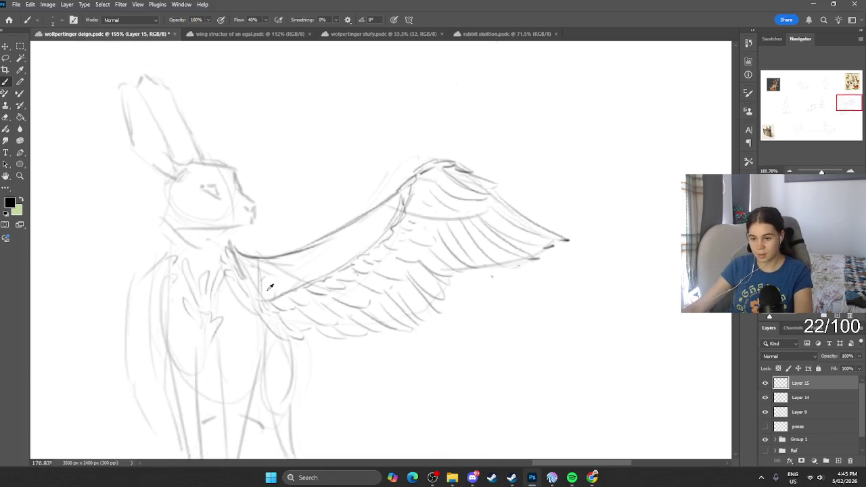
scroll(205, 340, down, 5)
scroll(225, 337, up, 2)
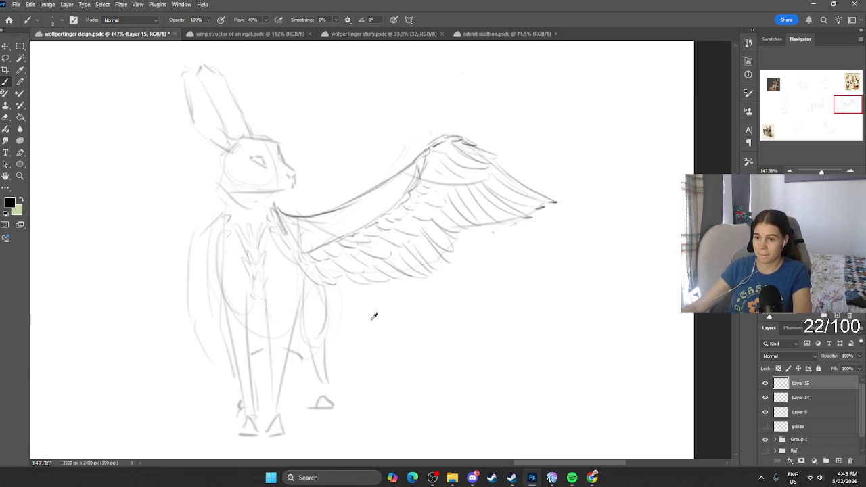
scroll(374, 316, down, 5)
scroll(374, 316, down, 1)
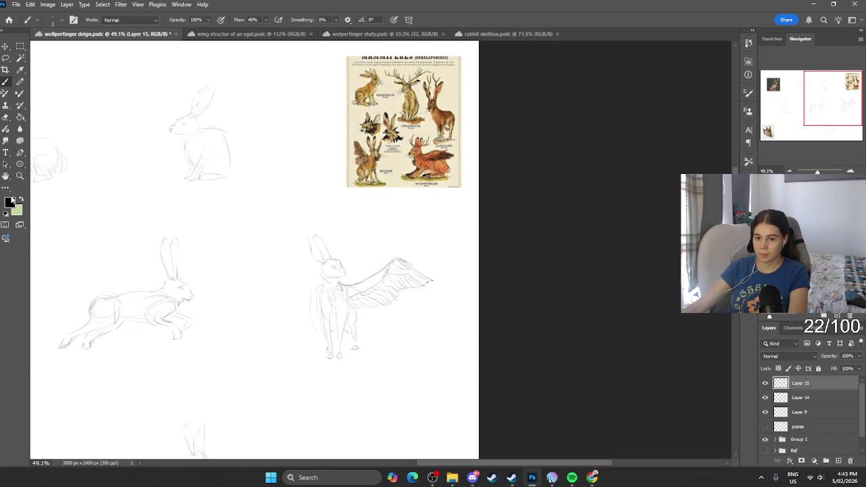
Confirm the current drawing colour in the Color Picker and adjust the zoom.
click(11, 204)
click(364, 306)
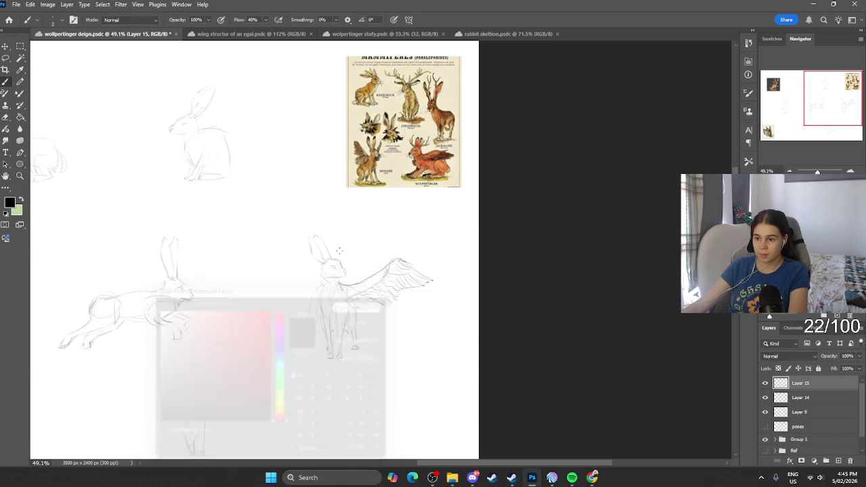
scroll(349, 305, up, 5)
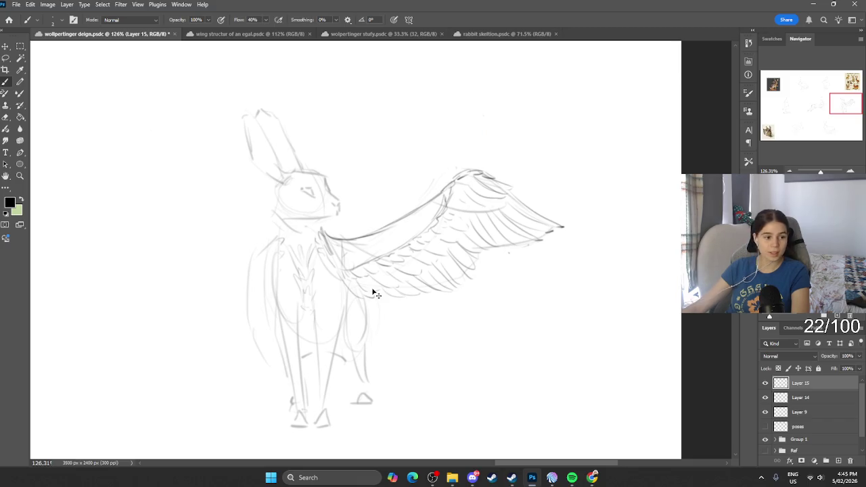
scroll(379, 278, down, 1)
scroll(396, 248, down, 2)
scroll(402, 251, up, 2)
scroll(402, 260, down, 2)
scroll(400, 246, up, 1)
scroll(406, 242, up, 1)
scroll(391, 226, down, 4)
scroll(335, 202, up, 1)
scroll(335, 202, up, 2)
Consult the rabbit skeleton and wing structure reference documents.
click(479, 34)
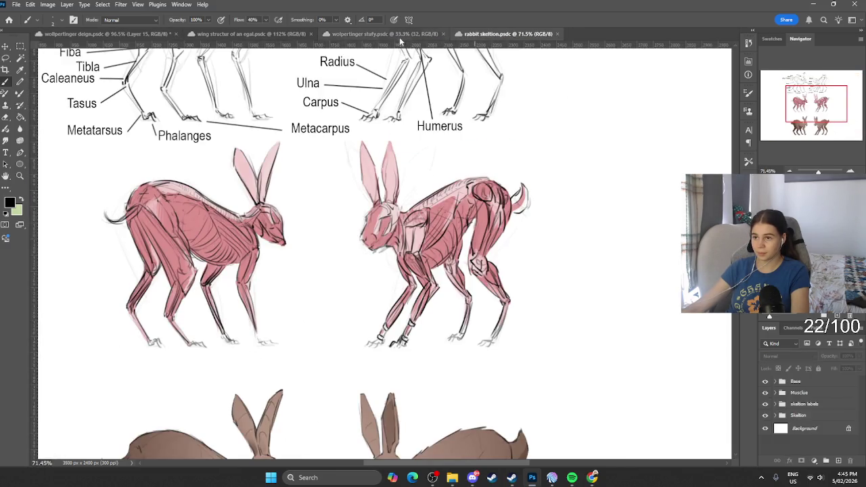
click(400, 35)
click(273, 36)
scroll(326, 117, down, 3)
scroll(561, 116, down, 1)
scroll(580, 101, up, 2)
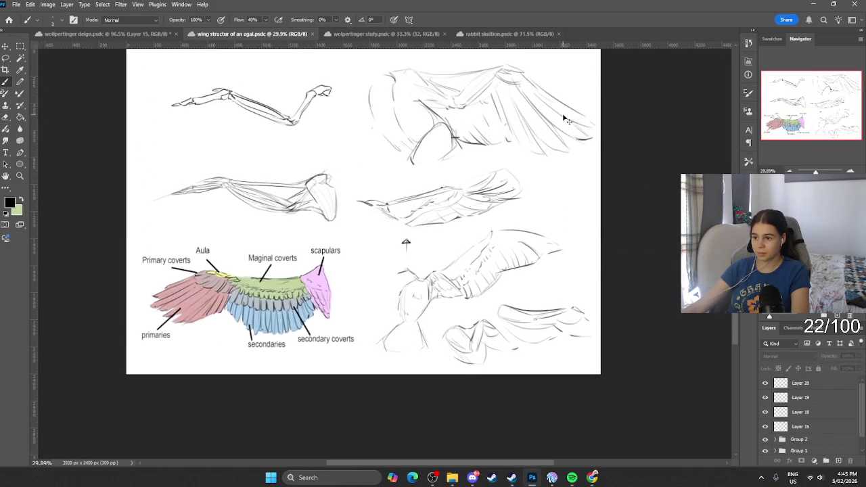
scroll(534, 128, up, 3)
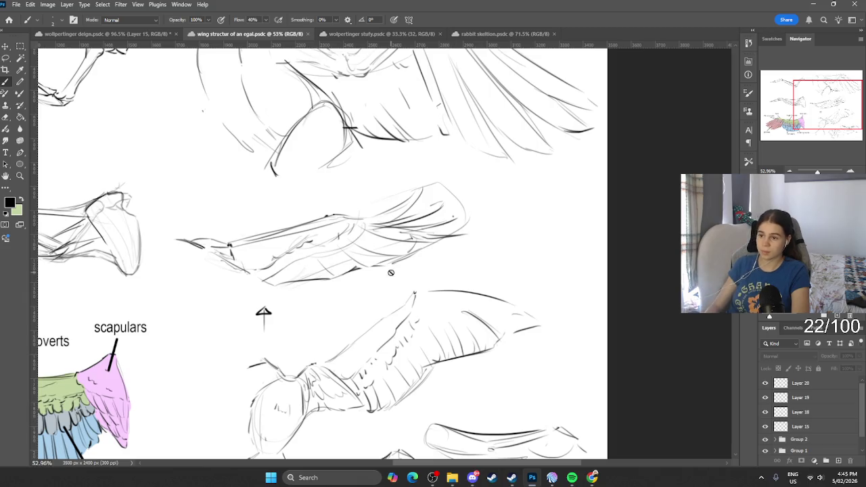
Back on the design document, darken a short stretch of the wing's leading edge.
click(138, 34)
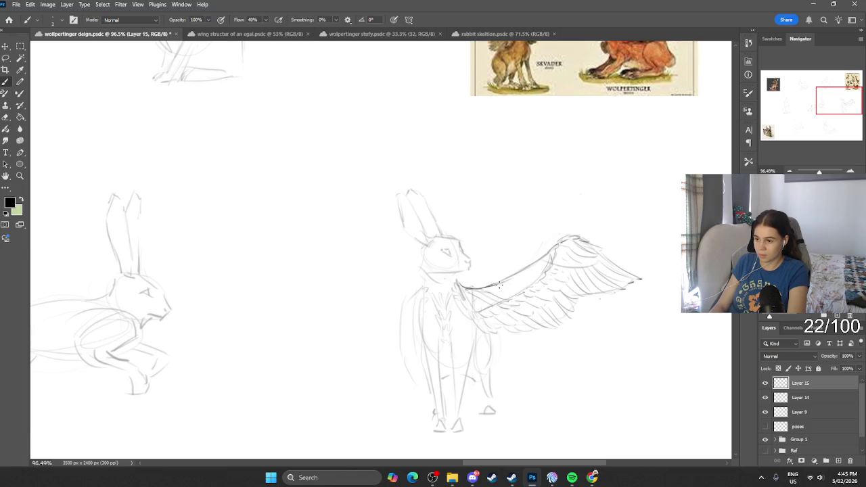
drag(539, 267, 524, 273)
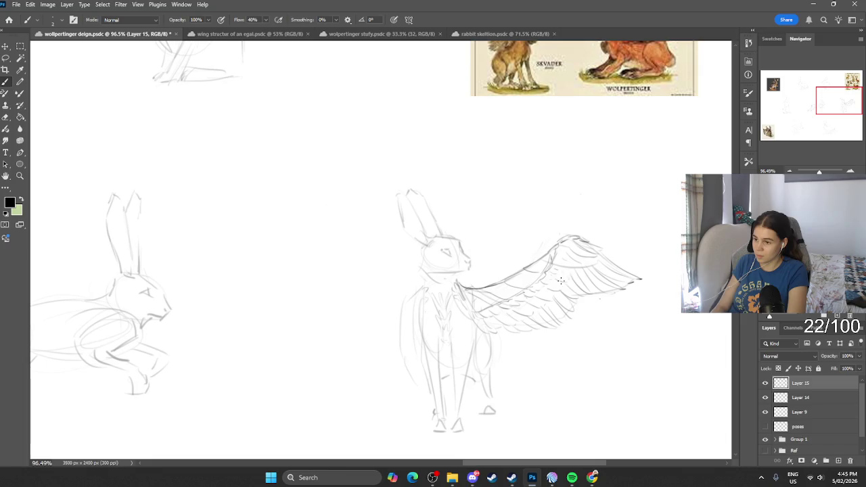
scroll(561, 271, up, 3)
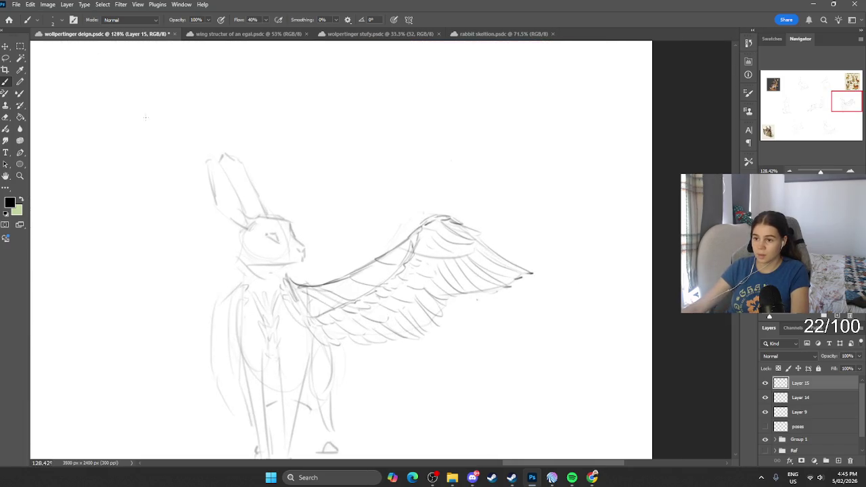
Lasso the wing and apply a Warp transform, bending the tip outward and arching the underside.
key(l)
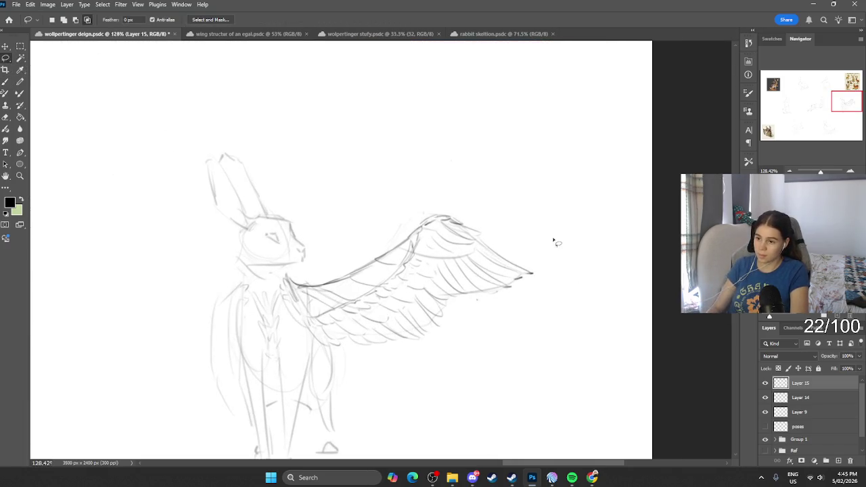
mouse_move(457, 194)
mouse_down()
mouse_move(296, 284)
mouse_move(305, 312)
mouse_move(531, 215)
mouse_up()
key(ctrl+t)
right_click(474, 233)
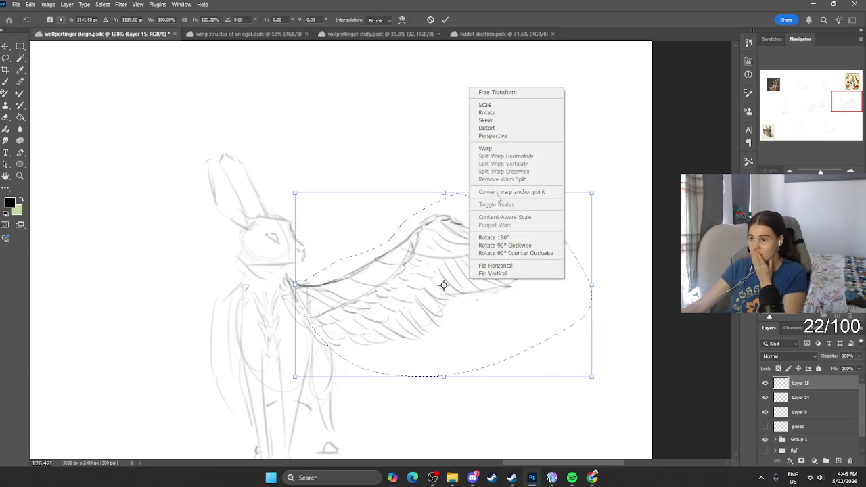
click(486, 148)
mouse_move(572, 247)
mouse_down()
mouse_move(584, 245)
mouse_move(615, 332)
mouse_move(595, 345)
mouse_up()
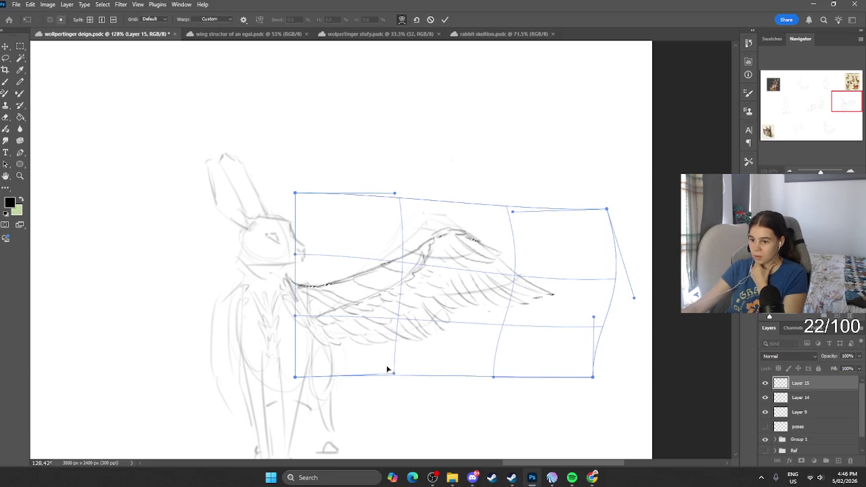
drag(388, 371, 395, 366)
drag(511, 381, 419, 352)
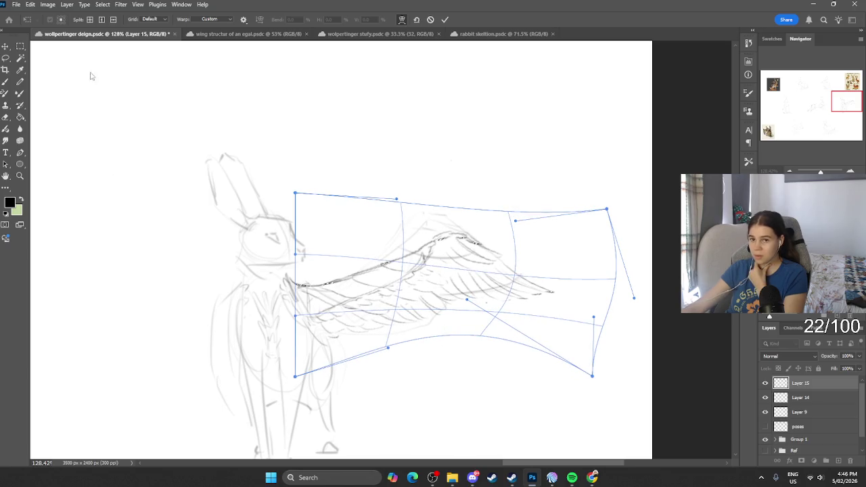
click(6, 59)
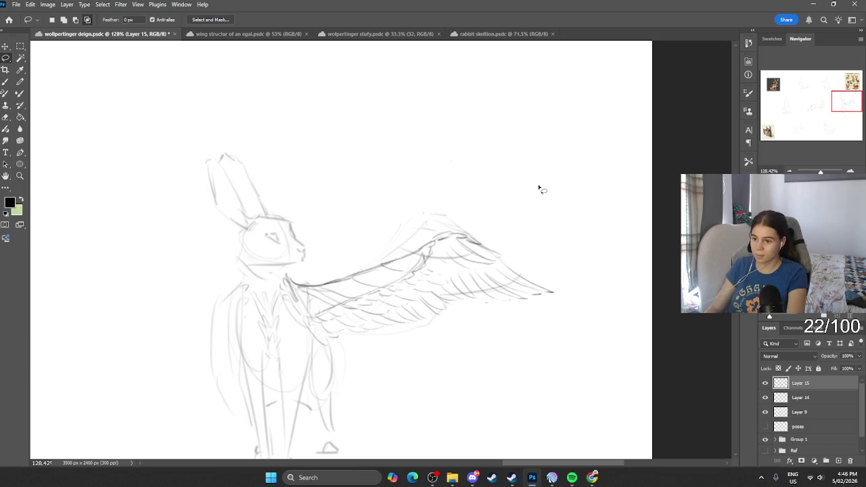
Shrink the eraser, then darken the strokes along the wing's leading edge.
key(e)
key(bracketleft)
key(bracketleft)
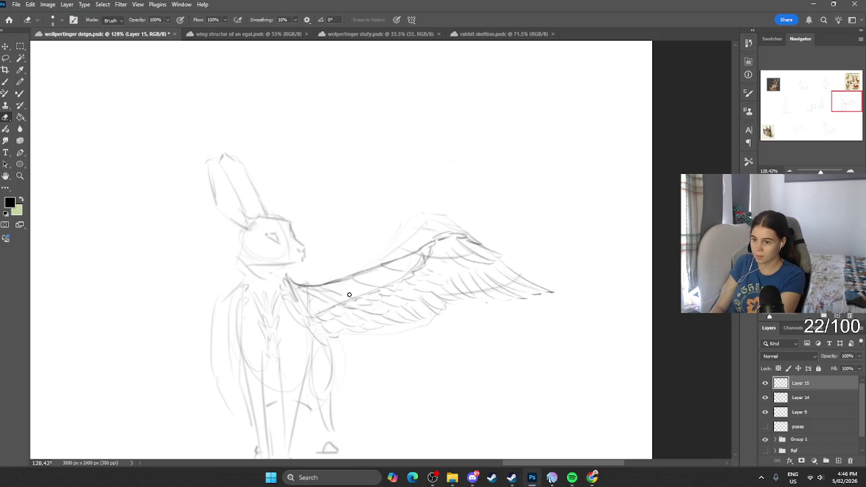
key(b)
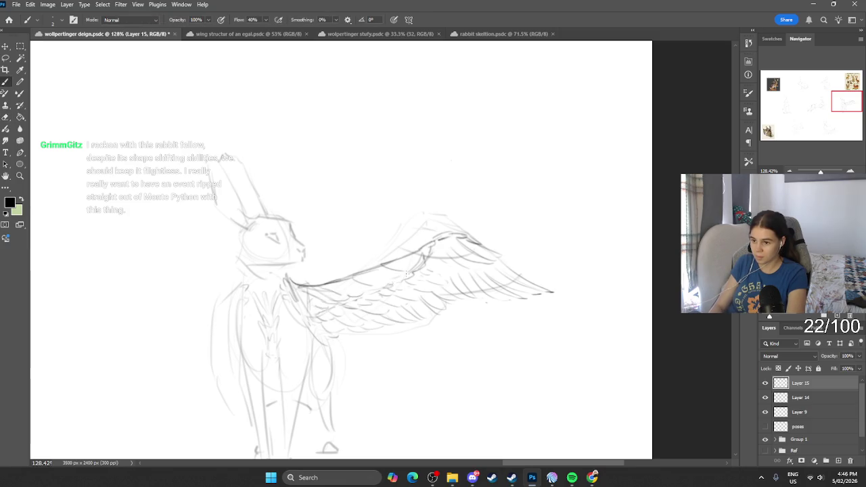
mouse_move(365, 280)
mouse_down()
mouse_move(300, 293)
mouse_move(395, 272)
mouse_move(453, 240)
mouse_up()
Lower Layer 14's opacity to fade its sketch strokes, then reselect Layer 15.
key(e)
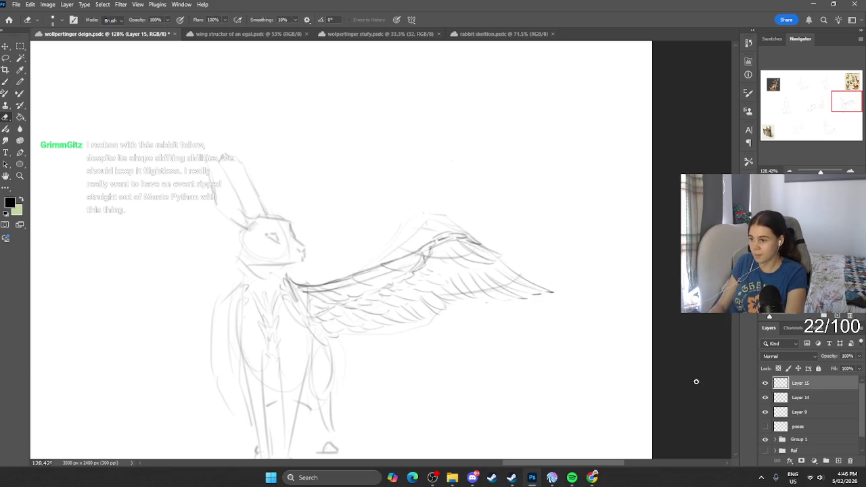
click(765, 398)
click(800, 398)
click(859, 356)
drag(827, 366, 820, 369)
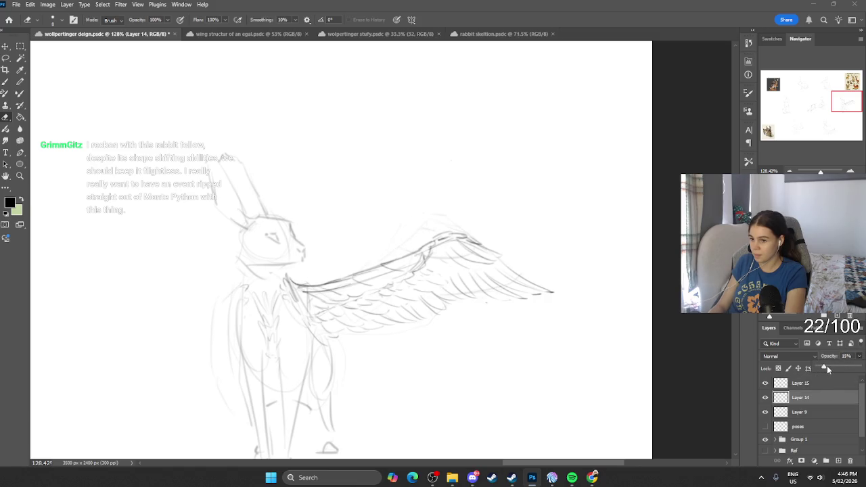
click(801, 383)
Add a faint stroke along the hare's leg.
key(b)
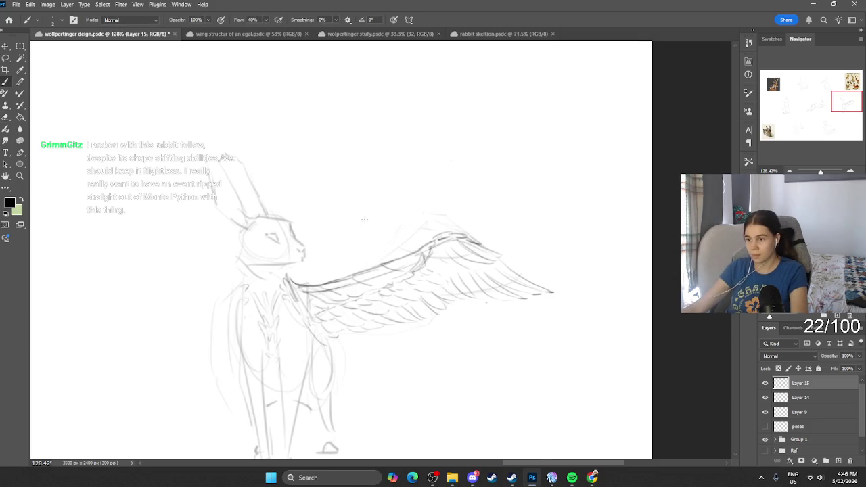
scroll(381, 223, down, 3)
scroll(399, 196, down, 1)
scroll(396, 216, up, 2)
scroll(371, 214, up, 2)
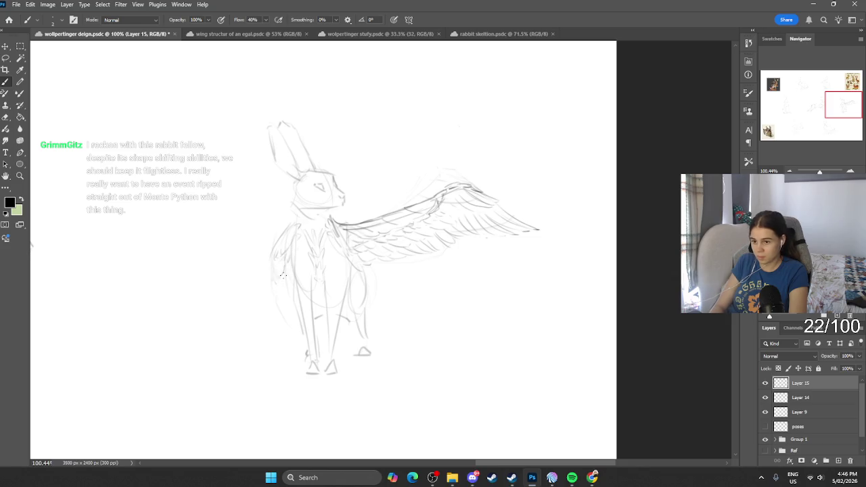
drag(280, 280, 293, 323)
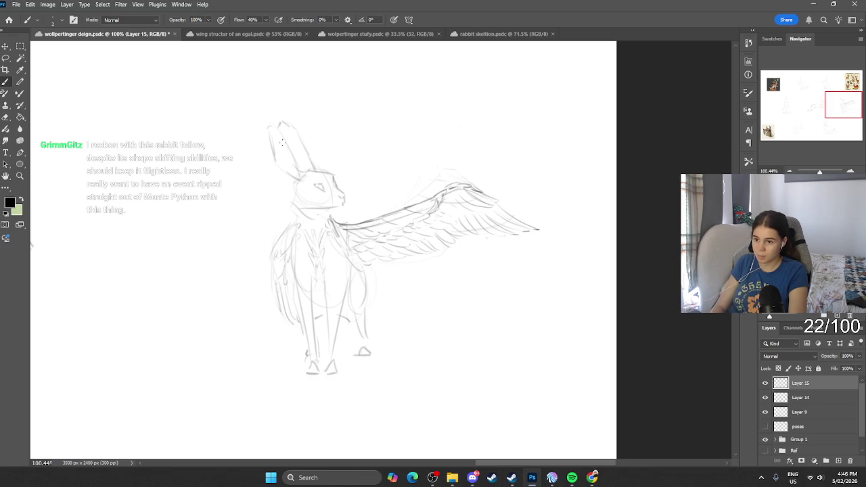
scroll(436, 131, down, 5)
scroll(384, 193, up, 3)
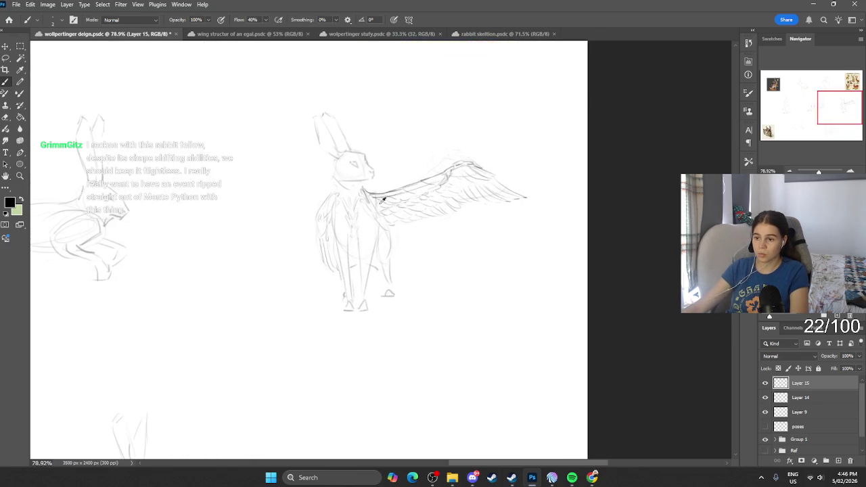
scroll(384, 193, up, 2)
scroll(389, 304, down, 3)
scroll(395, 291, down, 3)
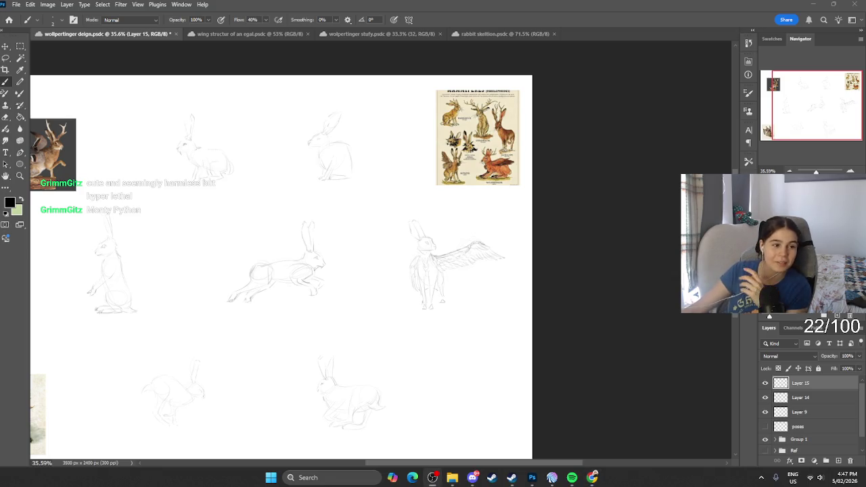
Pan the canvas and toggle the wing sketch layer's visibility to compare.
scroll(313, 199, left, 2)
scroll(350, 251, left, 3)
scroll(350, 251, left, 1)
scroll(347, 292, up, 2)
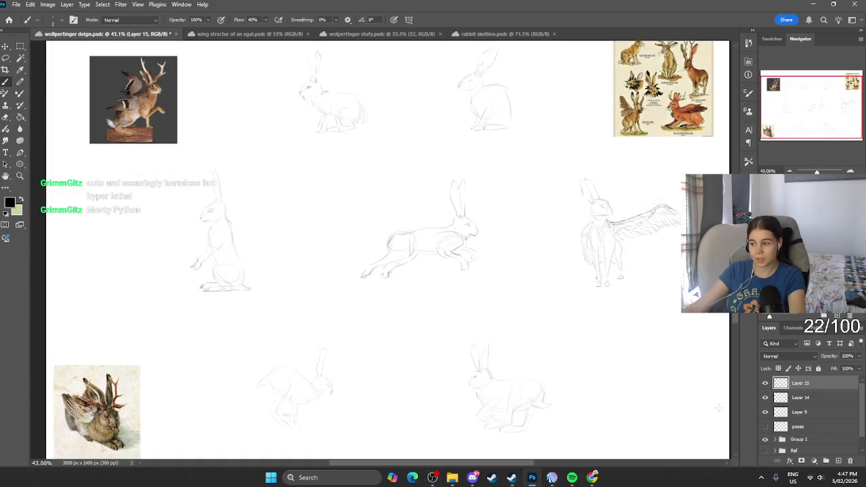
click(765, 383)
scroll(609, 295, right, 3)
scroll(604, 291, down, 2)
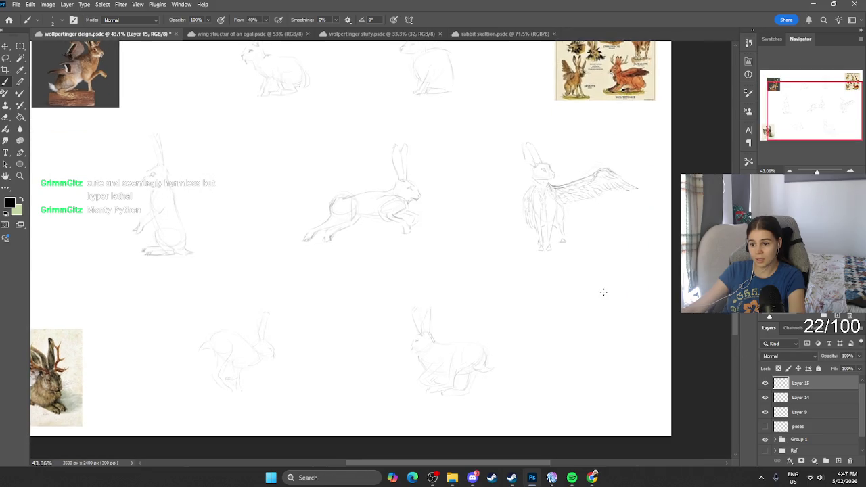
click(766, 383)
click(766, 383)
Add a trial layer, test a line above the lower hare, and discard both.
click(839, 461)
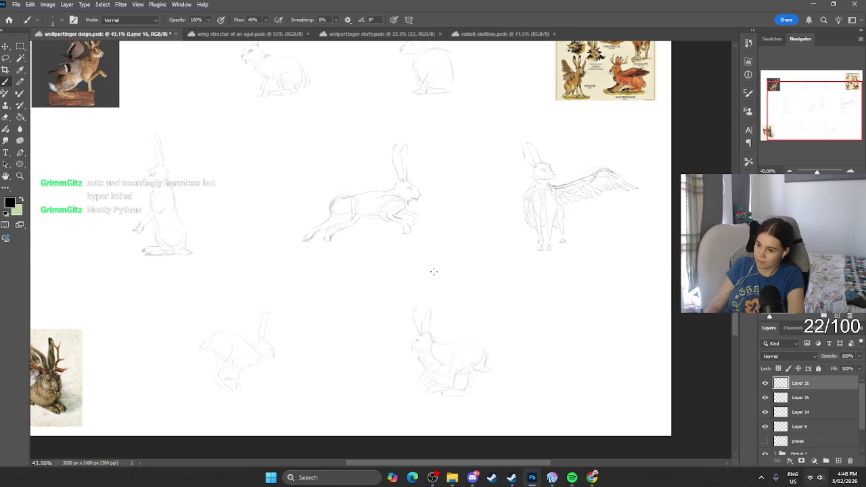
key(ctrl+z)
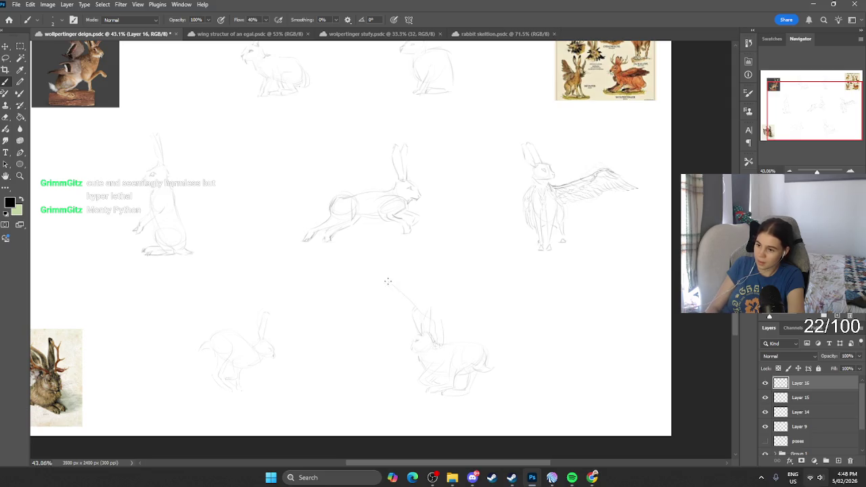
drag(387, 280, 440, 312)
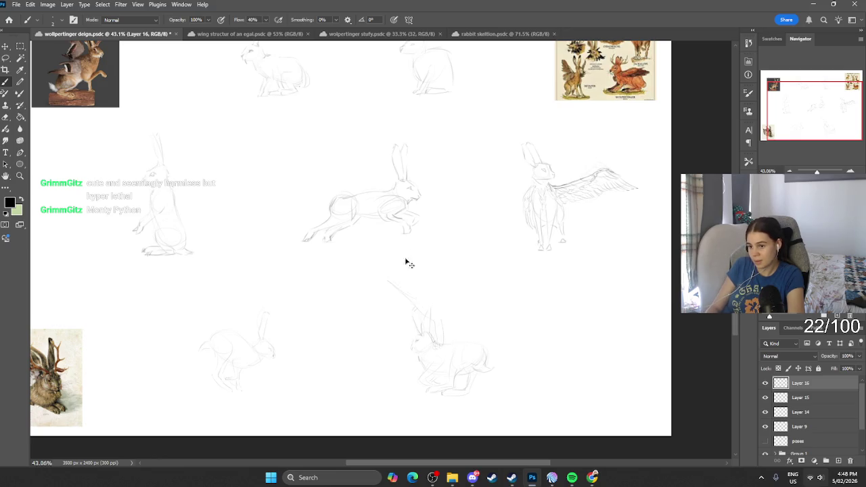
key(ctrl+z)
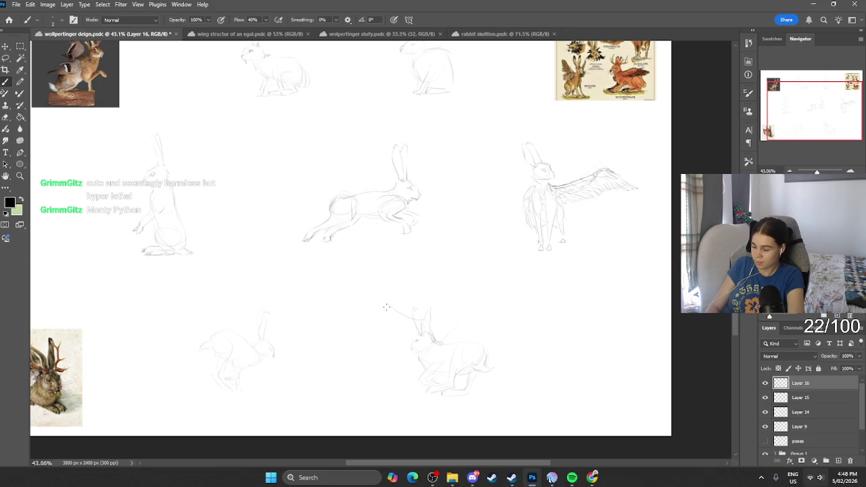
key(ctrl+z)
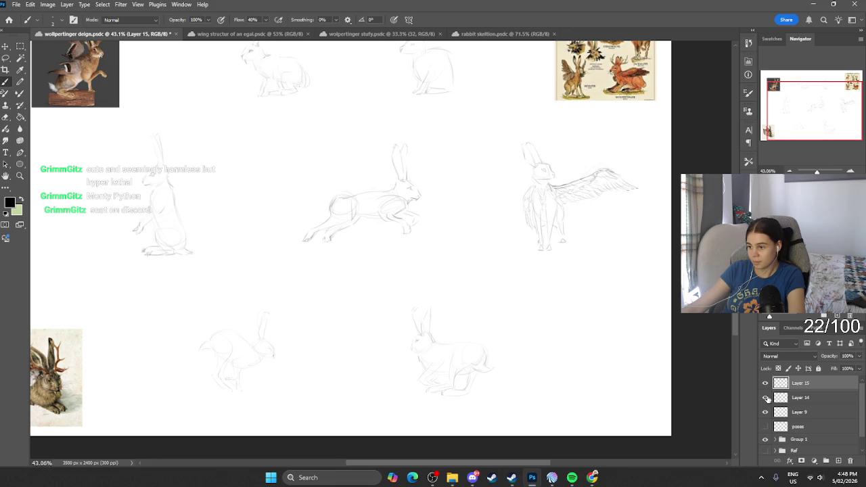
With the wings visible, select Layer 14 and add a new layer above it.
click(765, 383)
click(765, 383)
click(765, 383)
click(778, 398)
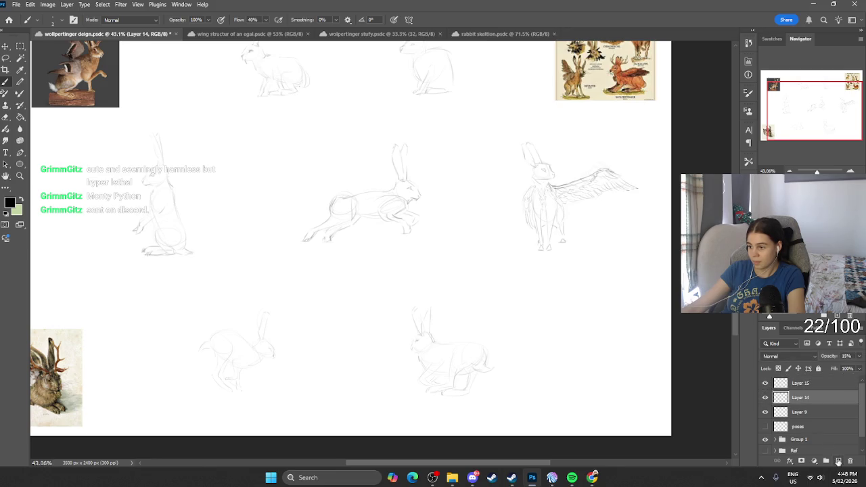
click(838, 461)
scroll(411, 286, down, 1)
scroll(411, 285, up, 2)
Trace the lower hare's back to the rump, trying and undoing hind-leg and long tail strokes.
drag(400, 278, 481, 322)
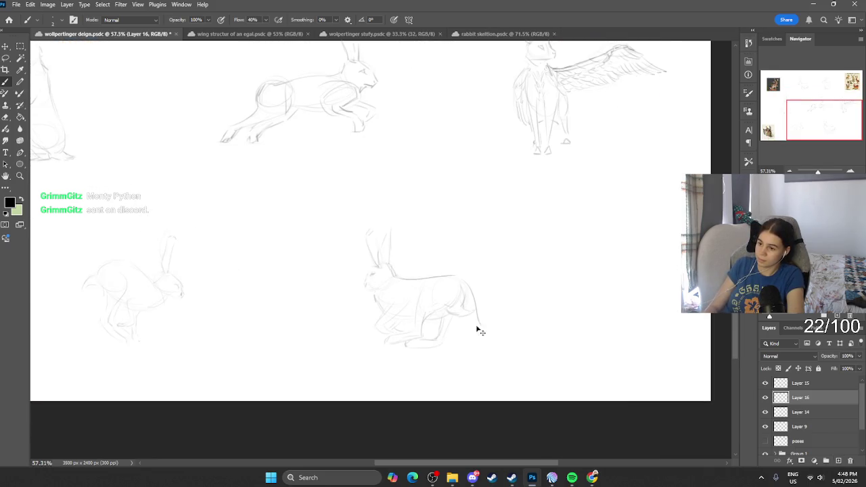
drag(428, 319, 453, 330)
key(ctrl+z)
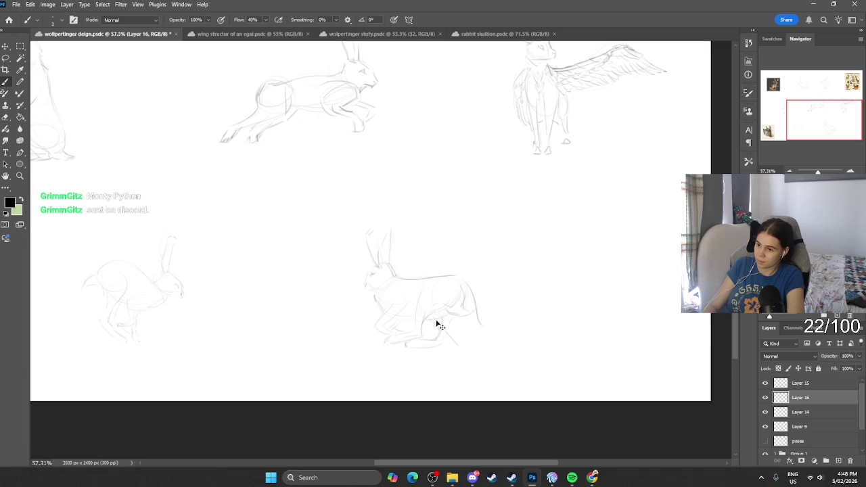
drag(437, 319, 501, 357)
mouse_move(482, 319)
mouse_down()
mouse_move(493, 338)
mouse_move(592, 356)
mouse_up()
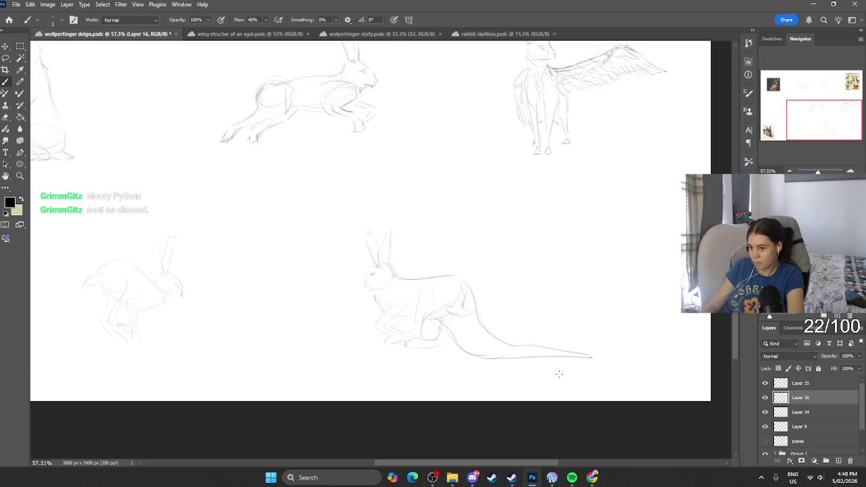
key(ctrl+z)
key(ctrl+z)
key(ctrl+z)
key(ctrl+z)
key(ctrl+z)
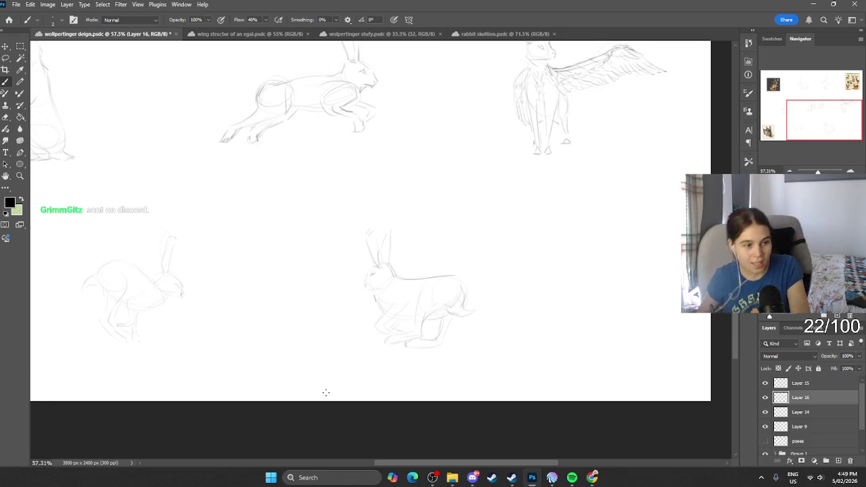
Scribble and undo a stray test mark, then pan around the canvas.
drag(234, 245, 256, 359)
key(ctrl+z)
scroll(326, 329, down, 3)
scroll(345, 285, up, 3)
scroll(363, 239, up, 2)
scroll(363, 239, left, 2)
scroll(362, 238, down, 2)
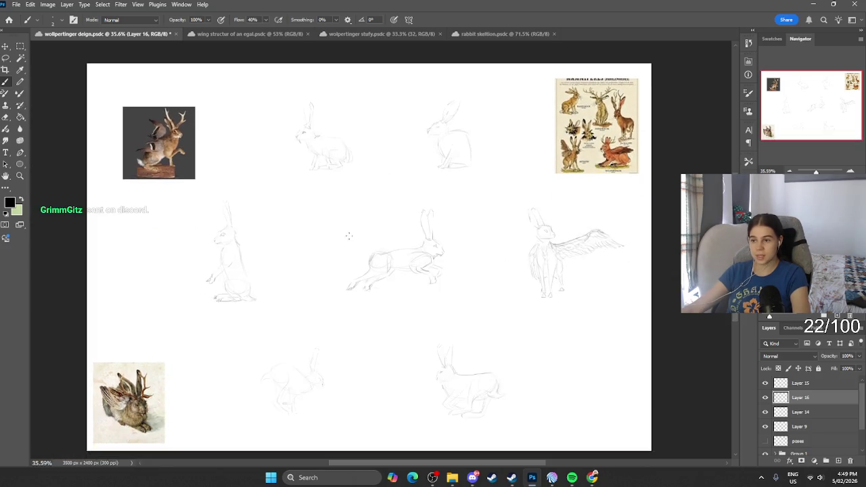
scroll(398, 277, up, 2)
scroll(624, 107, right, 2)
scroll(625, 106, up, 2)
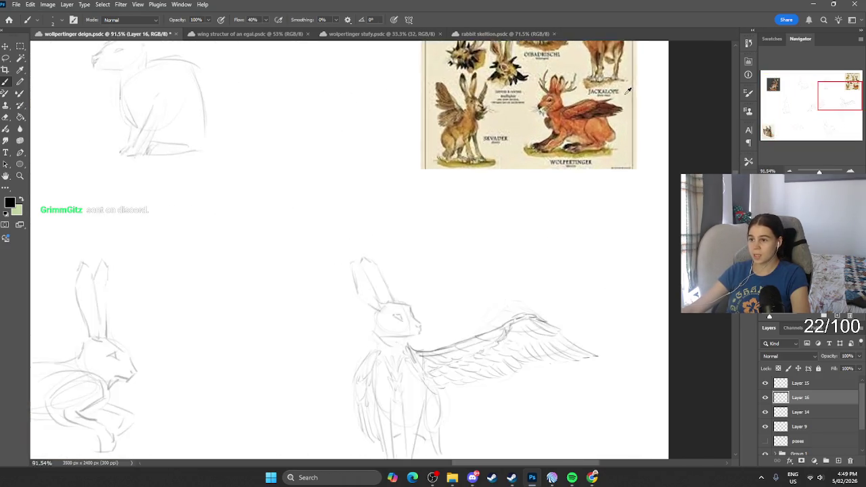
Toggle Layer 16 to compare and zoom to about 100% on the lower running hare.
scroll(624, 106, up, 2)
scroll(624, 107, up, 2)
scroll(529, 203, up, 1)
scroll(529, 203, up, 2)
scroll(530, 204, up, 1)
scroll(529, 204, down, 2)
scroll(529, 203, down, 3)
scroll(391, 323, down, 1)
scroll(391, 322, down, 2)
scroll(391, 322, down, 1)
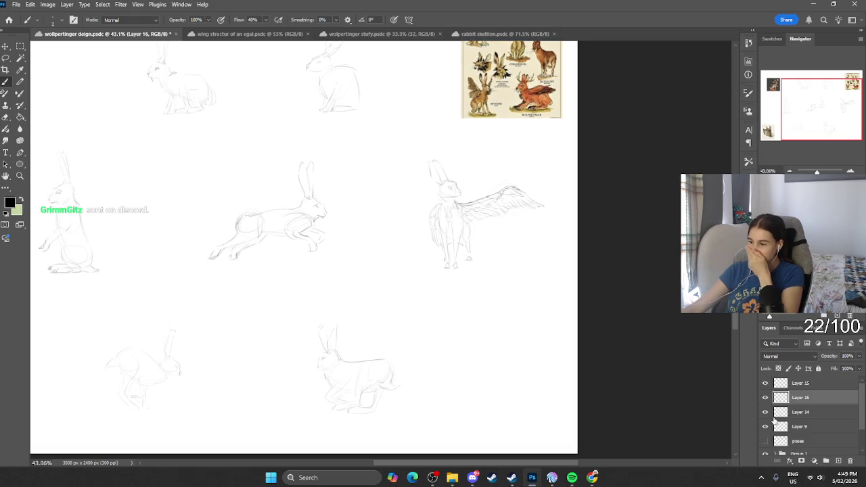
click(766, 398)
scroll(386, 386, up, 1)
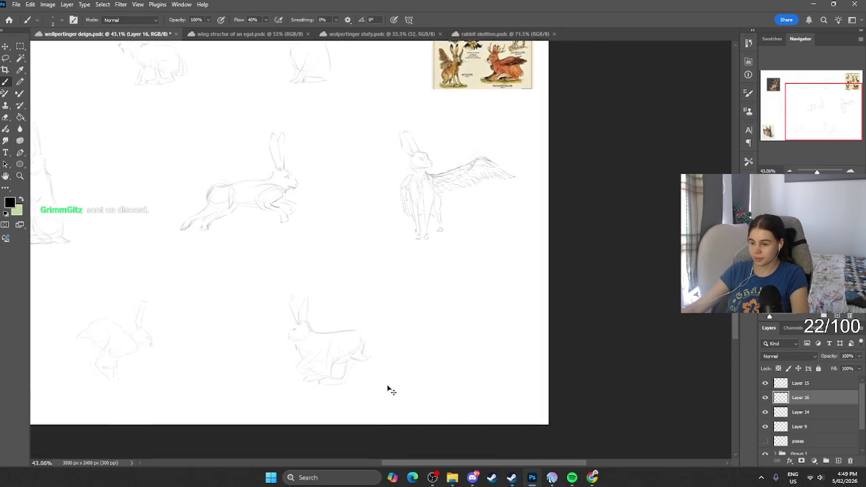
scroll(406, 383, up, 1)
scroll(431, 382, up, 1)
scroll(359, 357, down, 1)
scroll(359, 357, up, 2)
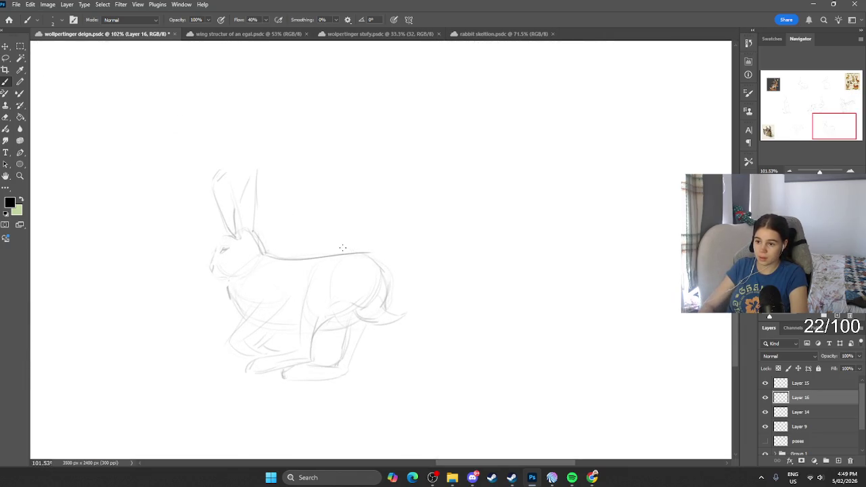
Centre the lower hare on screen and discard a trial ear stroke.
key(e)
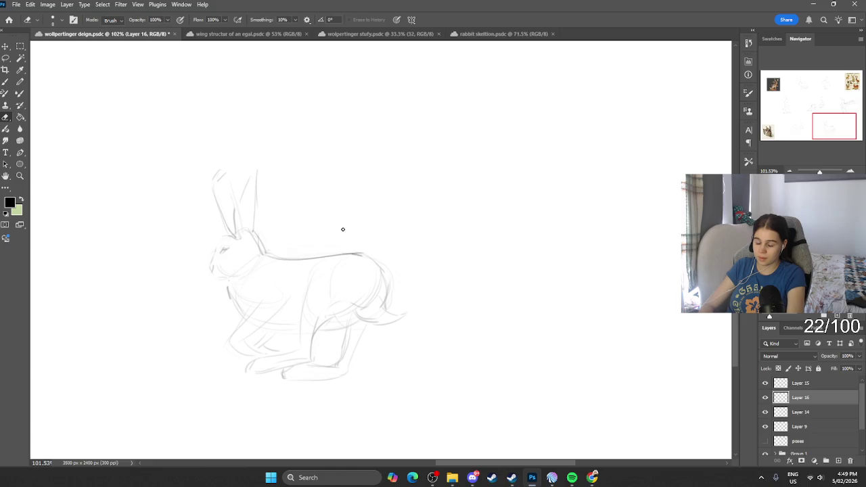
key(b)
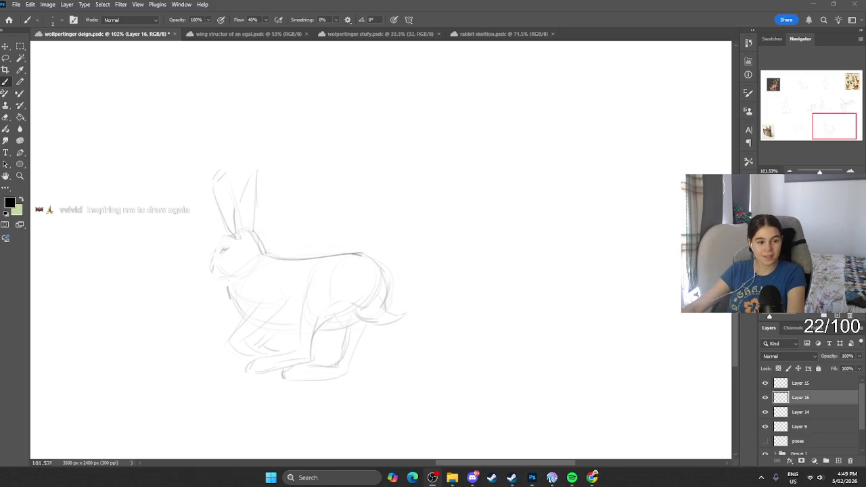
drag(274, 171, 385, 182)
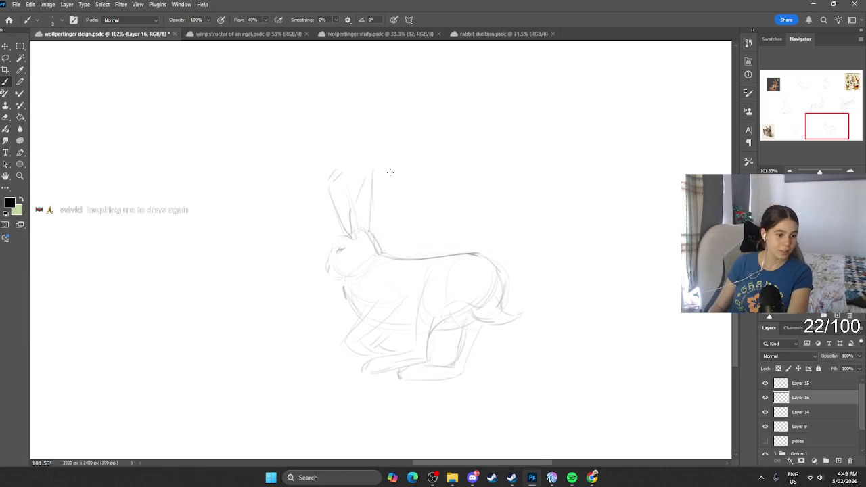
drag(374, 210, 418, 196)
key(ctrl+z)
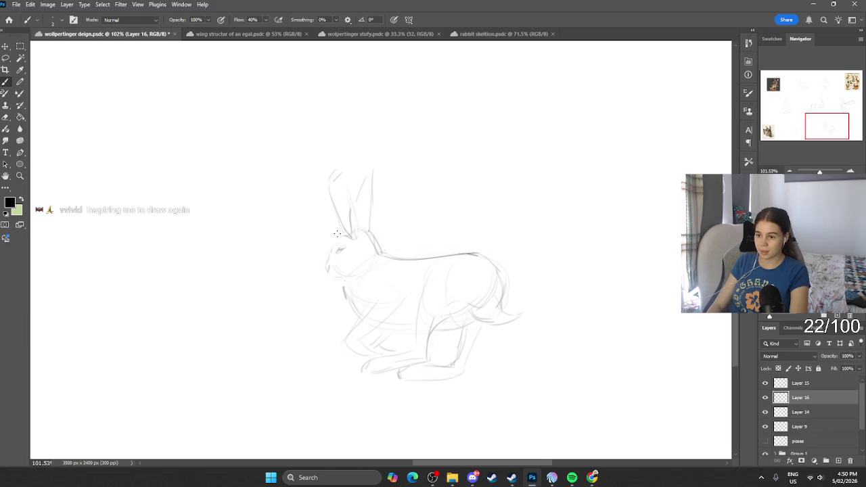
Sketch tall pointed left and right ears on the lower hare.
drag(346, 201, 341, 235)
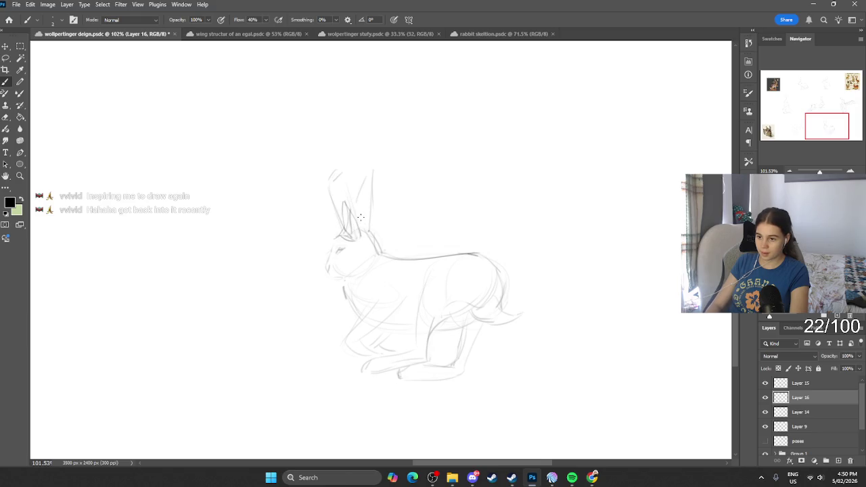
drag(369, 202, 377, 233)
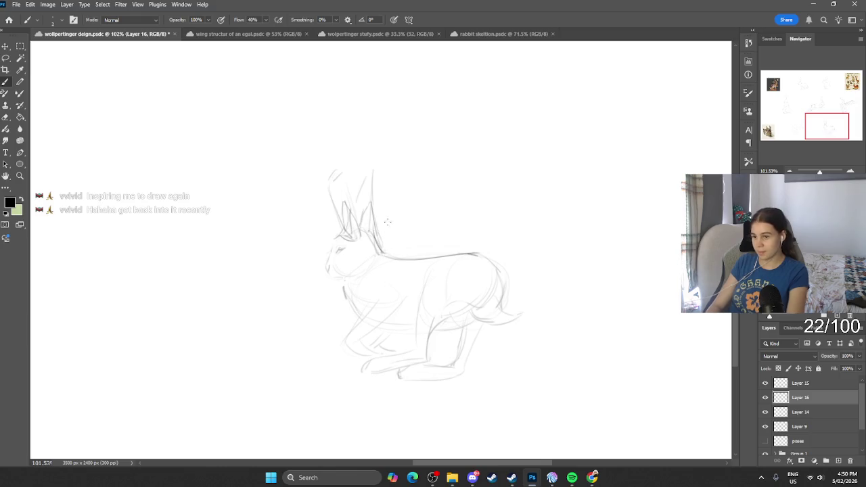
key(e)
key(b)
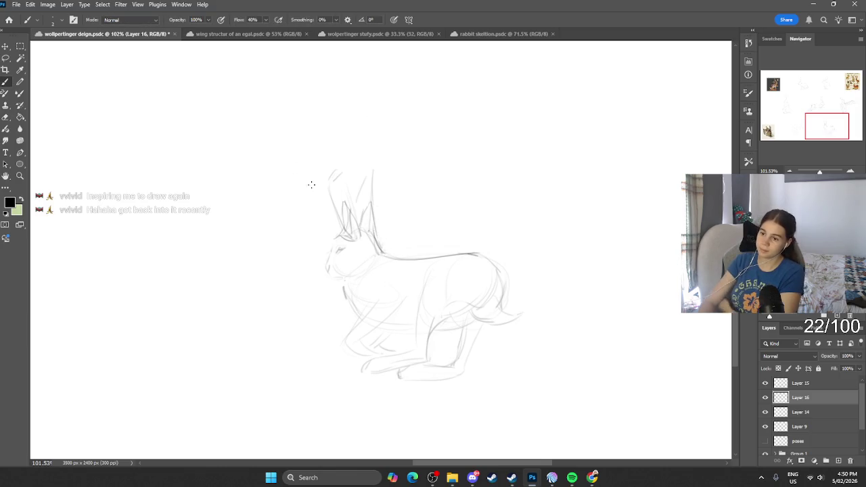
mouse_move(346, 205)
mouse_down()
mouse_move(324, 174)
mouse_move(340, 206)
mouse_up()
drag(324, 176, 307, 151)
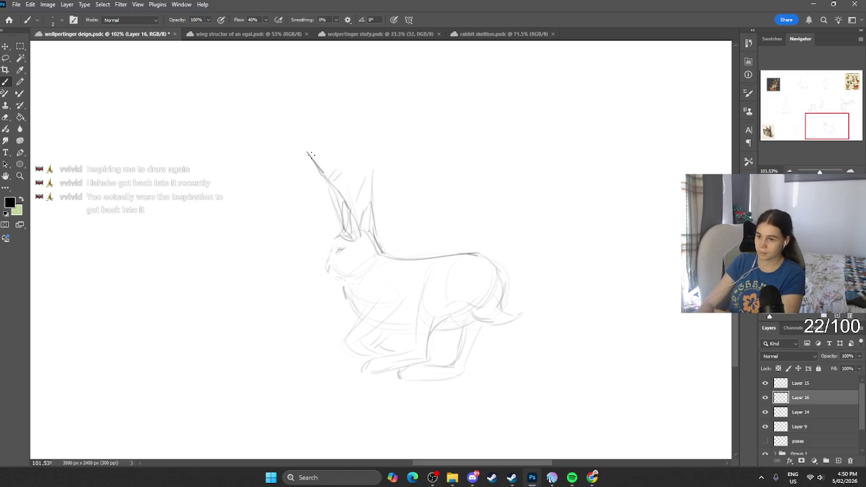
mouse_move(360, 217)
mouse_down()
mouse_move(372, 177)
mouse_move(371, 229)
mouse_up()
key(e)
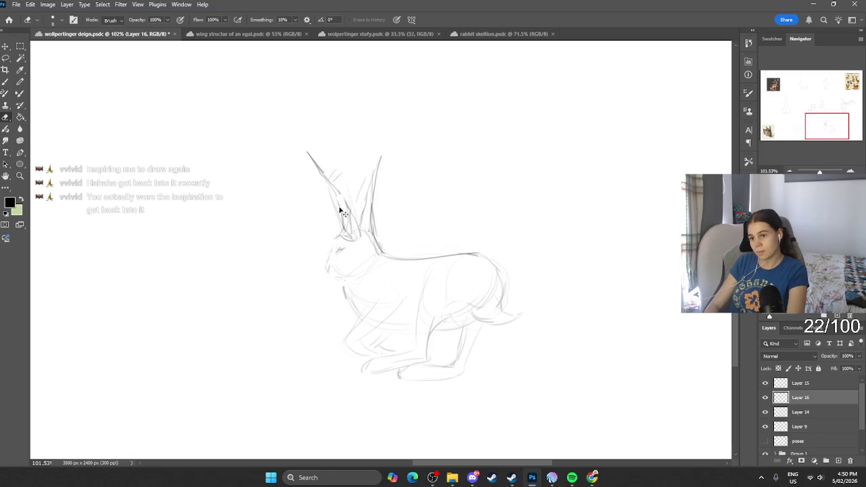
key(b)
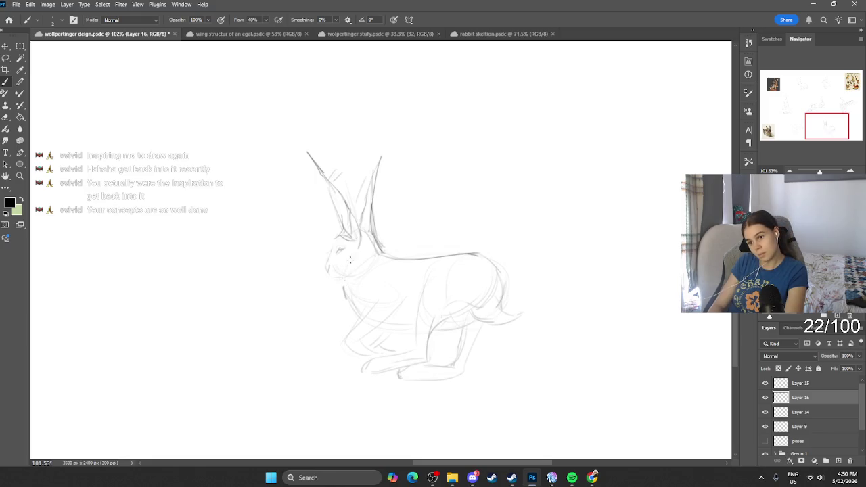
Add a neck-and-chest line, the hip curve and spiky fur along the back.
mouse_move(359, 244)
mouse_down()
mouse_move(353, 276)
mouse_move(430, 269)
mouse_move(477, 255)
mouse_move(506, 280)
mouse_up()
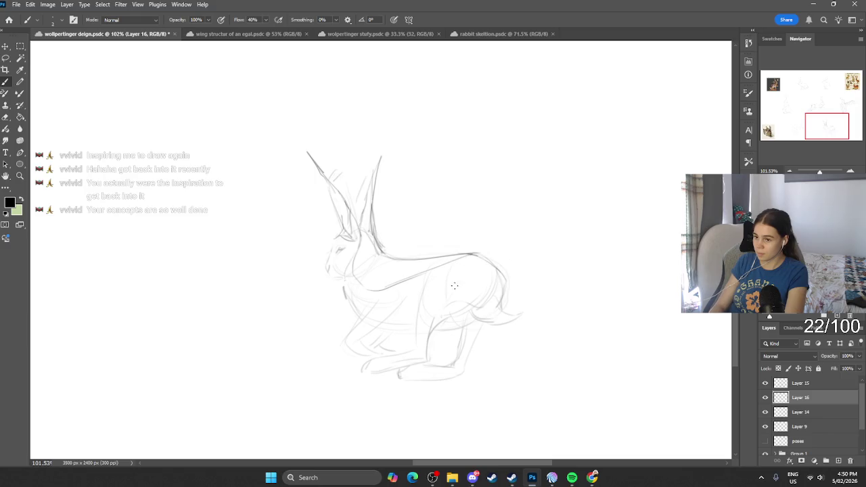
mouse_move(441, 269)
mouse_down()
mouse_move(491, 301)
mouse_move(472, 314)
mouse_move(521, 320)
mouse_move(534, 310)
mouse_up()
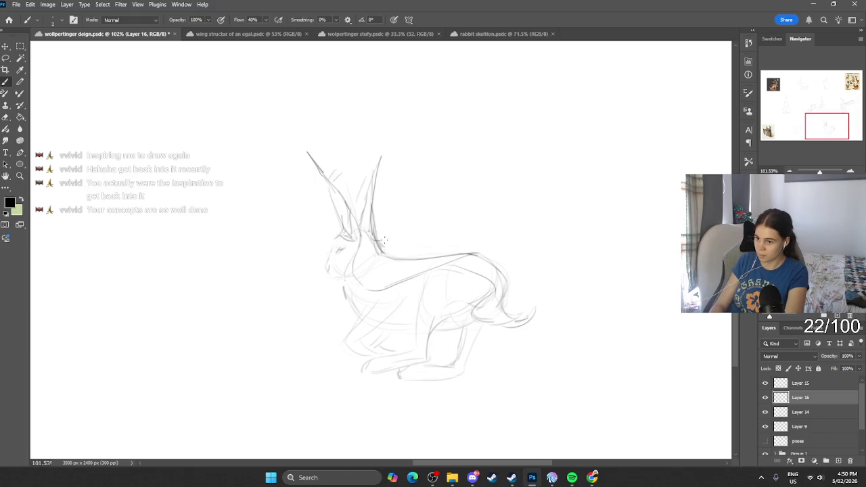
drag(389, 251, 454, 255)
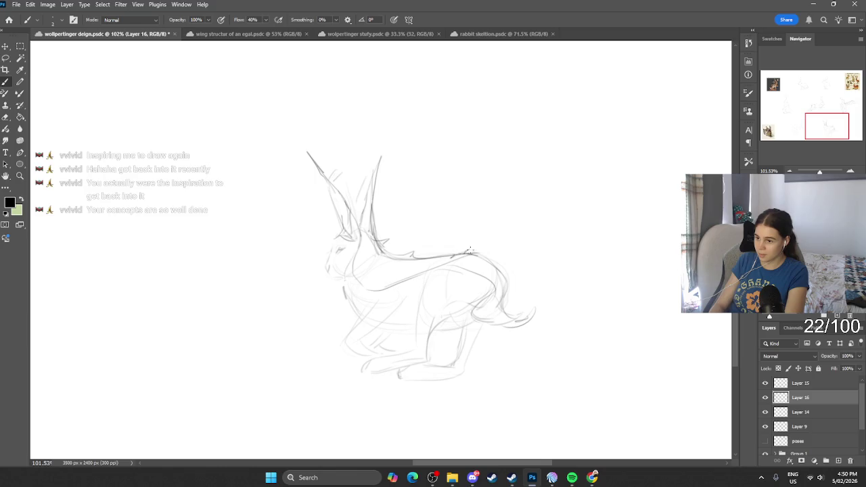
scroll(435, 218, down, 1)
Undo the last two strokes on the creature's tail and back, then zoom in.
scroll(410, 199, down, 3)
scroll(397, 226, up, 1)
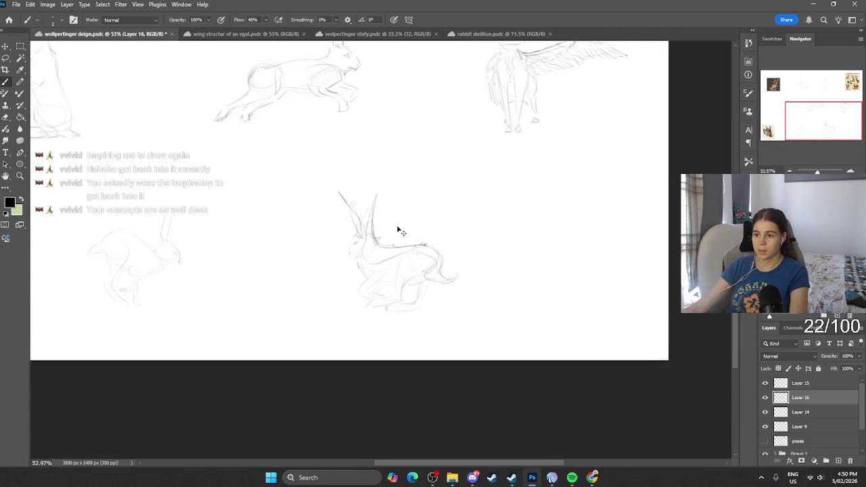
key(ctrl+z)
key(ctrl+z)
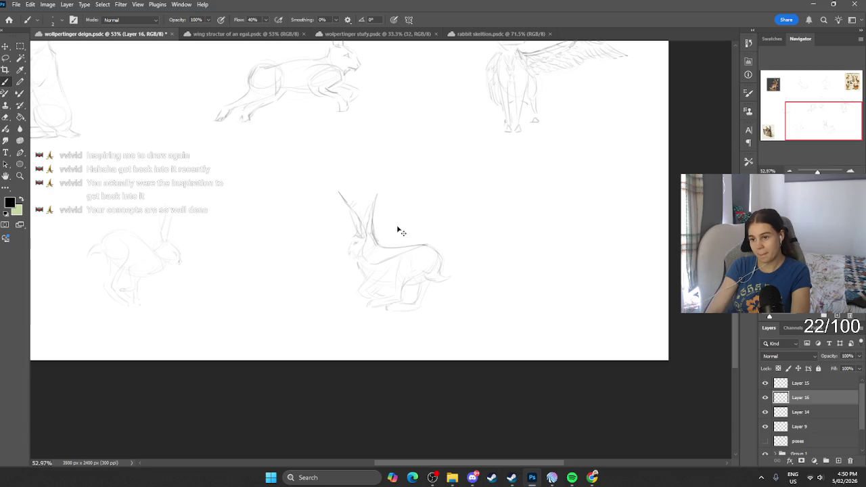
key(ctrl+z)
key(ctrl+z)
key(ctrl+z)
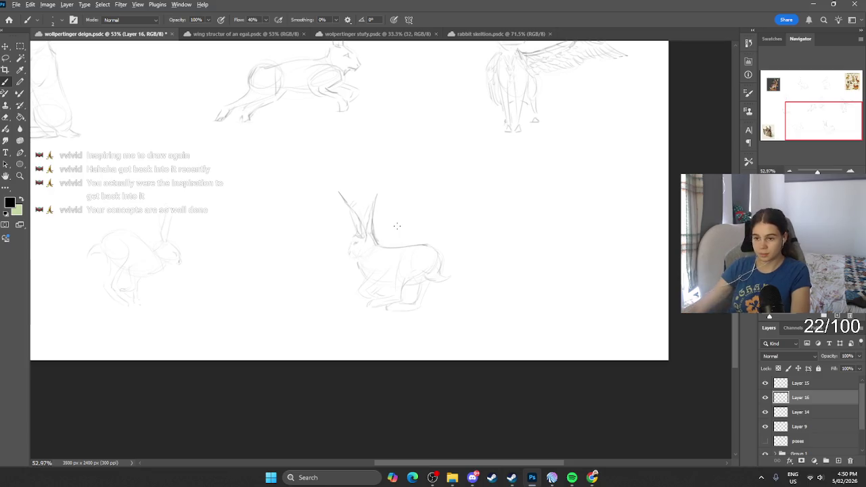
scroll(401, 222, up, 1)
scroll(400, 223, up, 1)
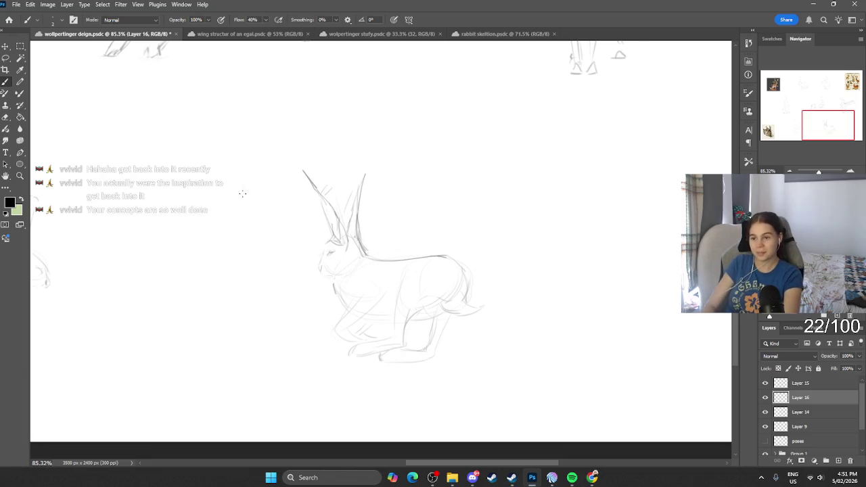
Extend the running creature's tail to the right with a curled tip, and sketch its eye.
key(e)
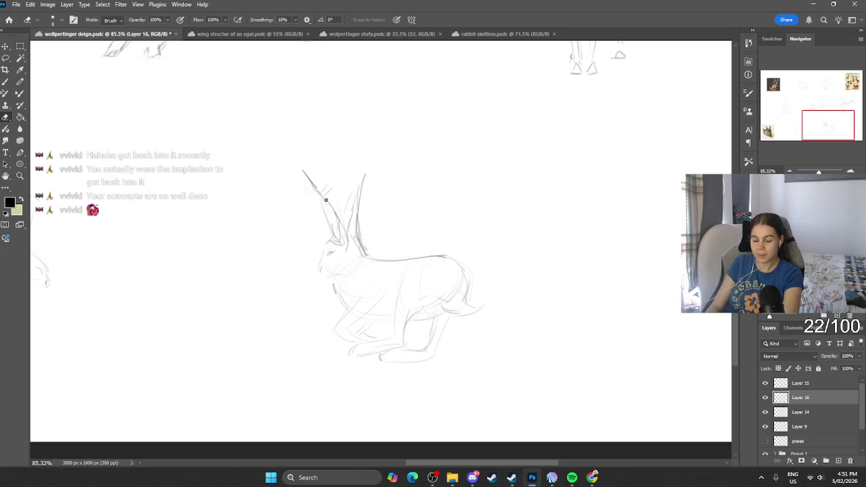
key(b)
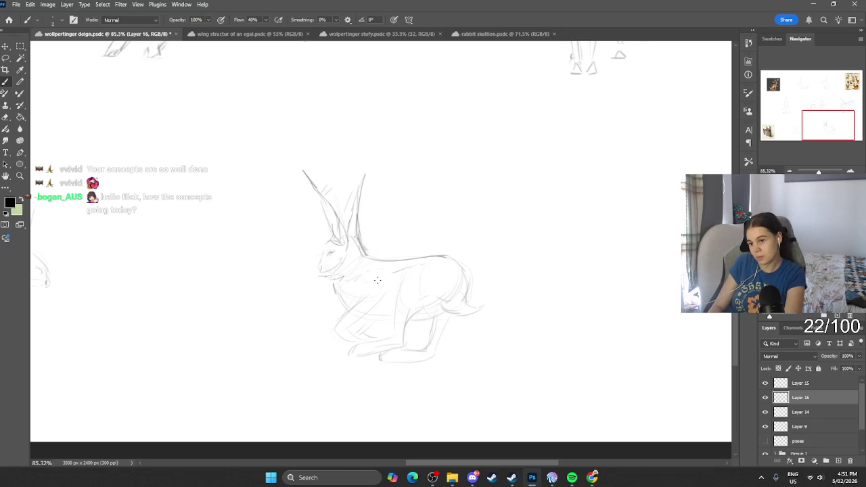
key(e)
key(b)
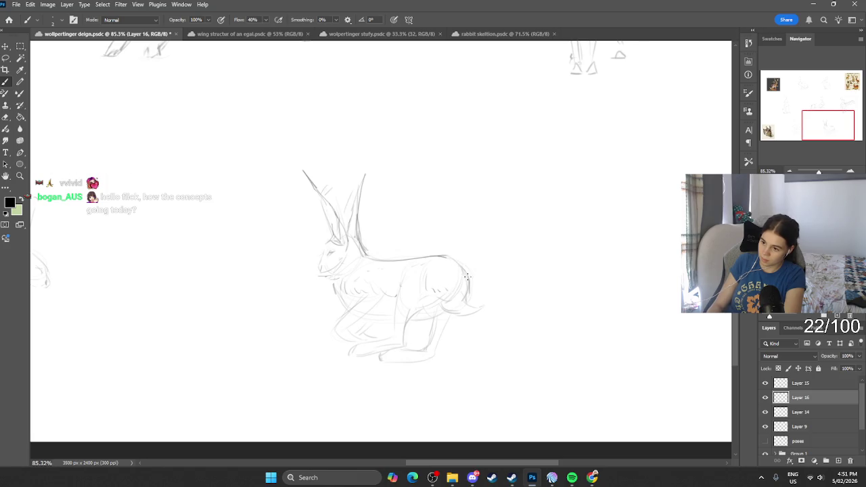
mouse_move(445, 304)
mouse_down()
mouse_move(483, 312)
mouse_move(501, 295)
mouse_up()
key(e)
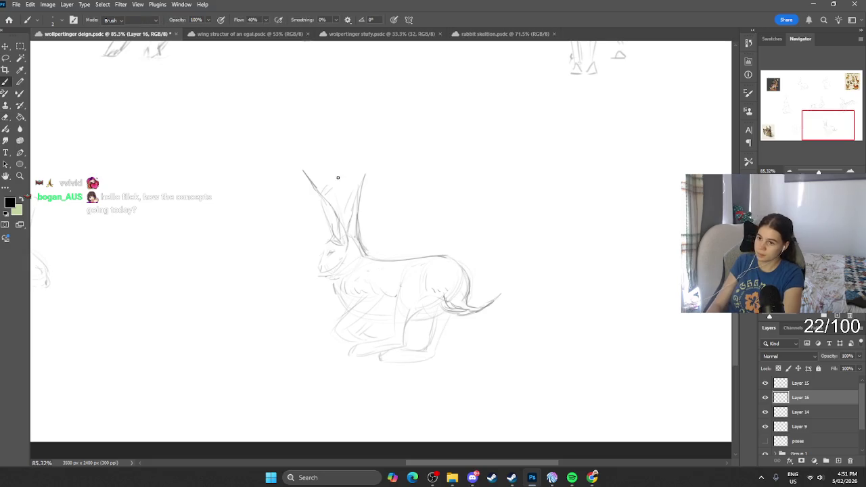
key(b)
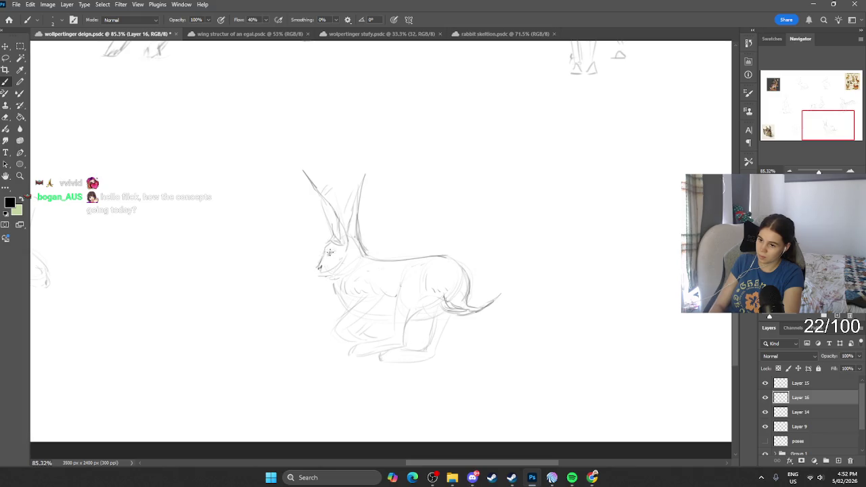
drag(336, 252, 330, 255)
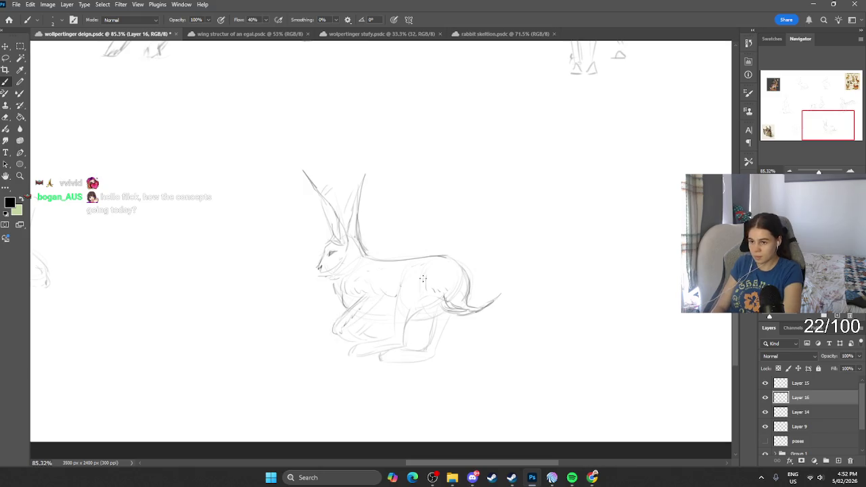
Briefly hide and reshow the ears-and-tail and wings layers to compare the sketches.
scroll(522, 260, down, 1)
scroll(522, 260, down, 5)
scroll(467, 217, up, 4)
click(765, 398)
click(766, 398)
click(766, 398)
click(765, 398)
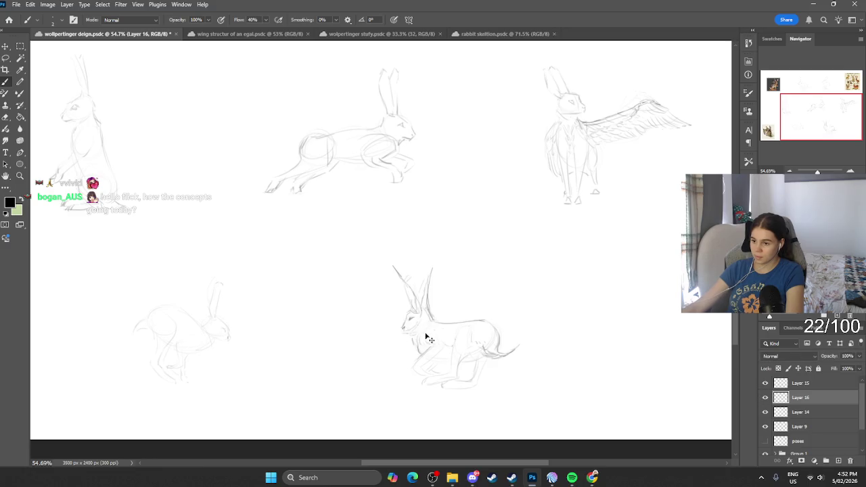
click(766, 383)
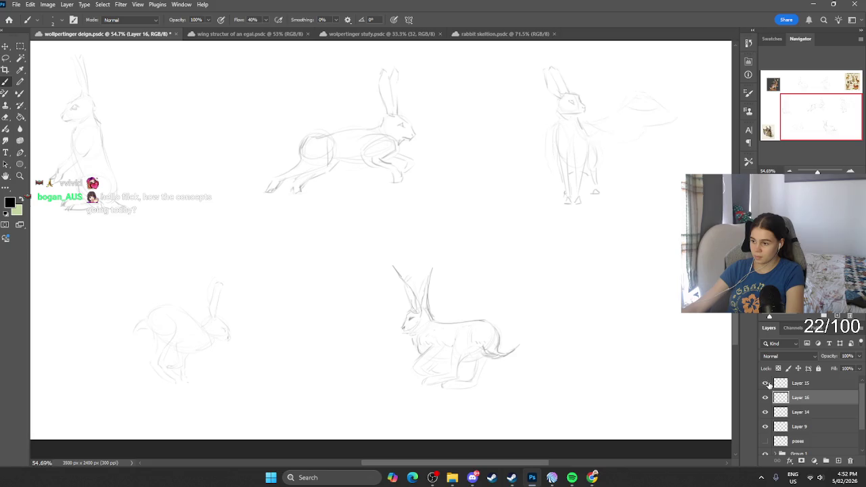
click(796, 385)
Add empty Layer 17 on top and zoom into the faint lower-left hare sketch.
click(838, 461)
scroll(424, 337, left, 2)
scroll(278, 352, left, 2)
scroll(279, 352, up, 2)
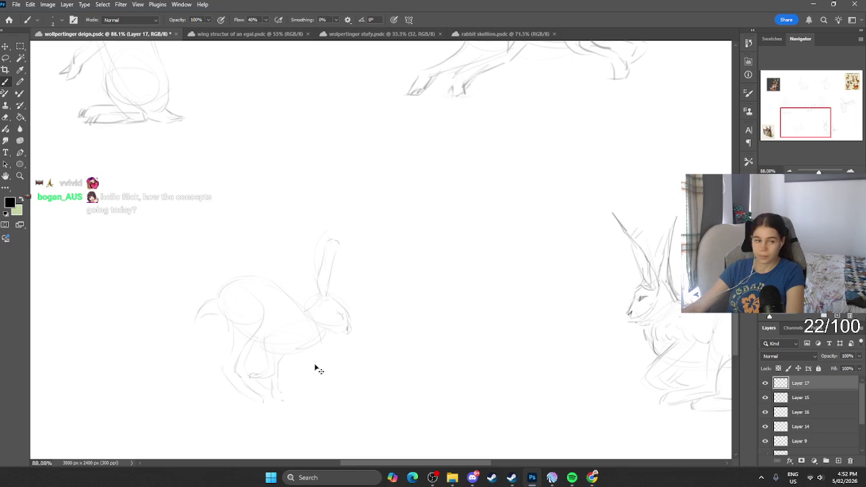
scroll(318, 369, up, 1)
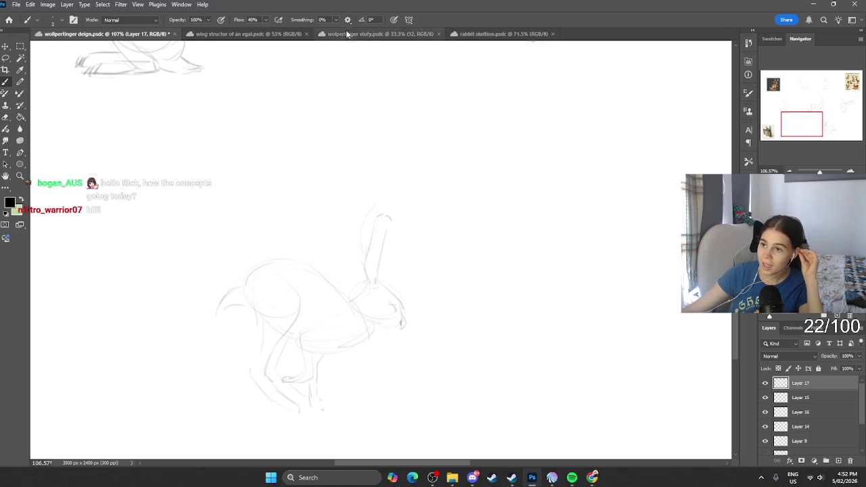
click(379, 34)
click(248, 33)
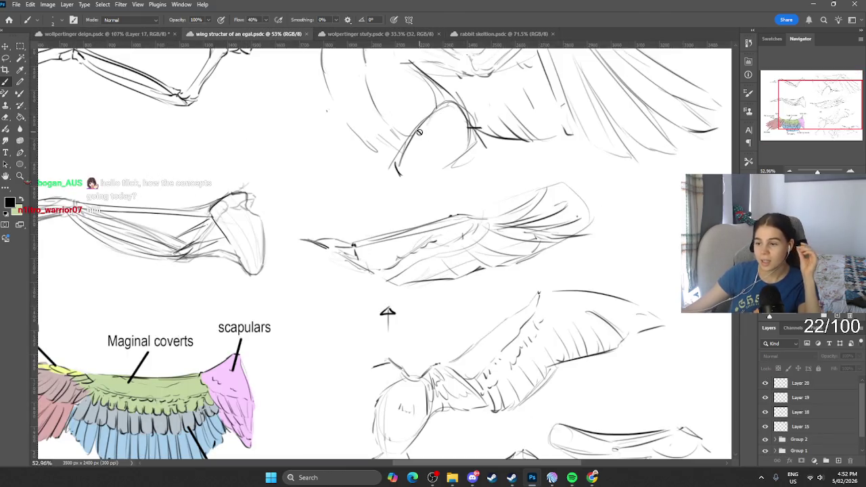
scroll(419, 132, down, 2)
scroll(413, 134, down, 2)
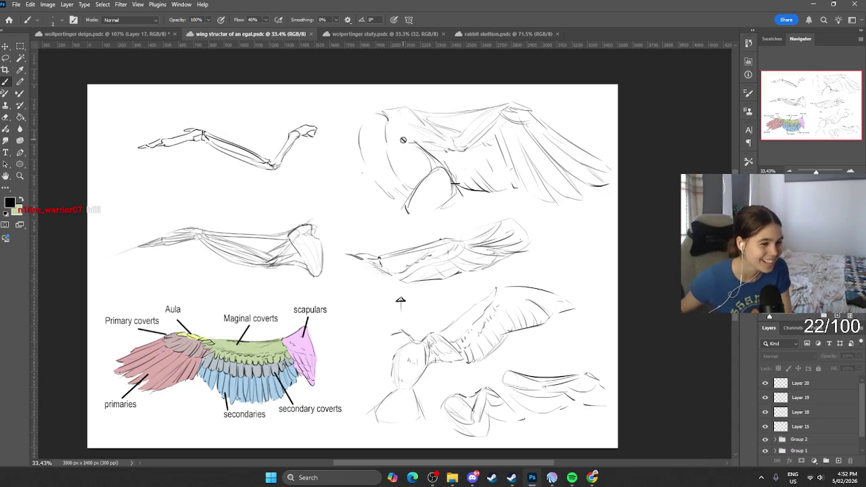
click(420, 33)
click(507, 34)
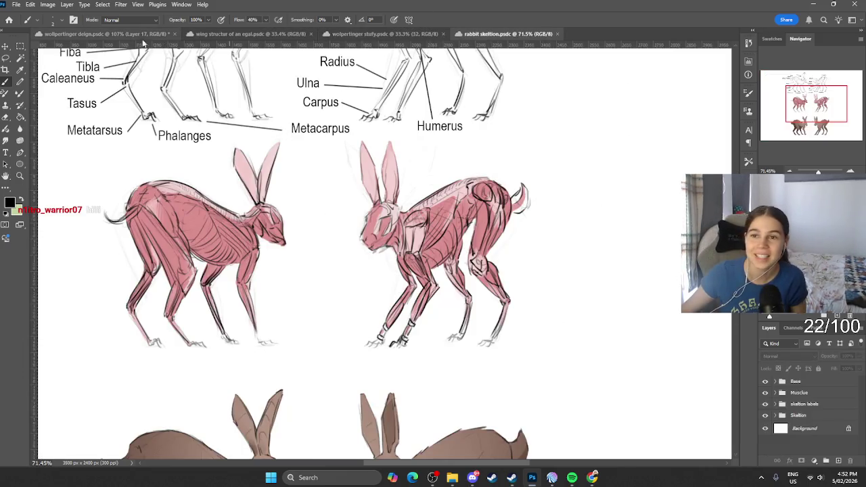
click(135, 34)
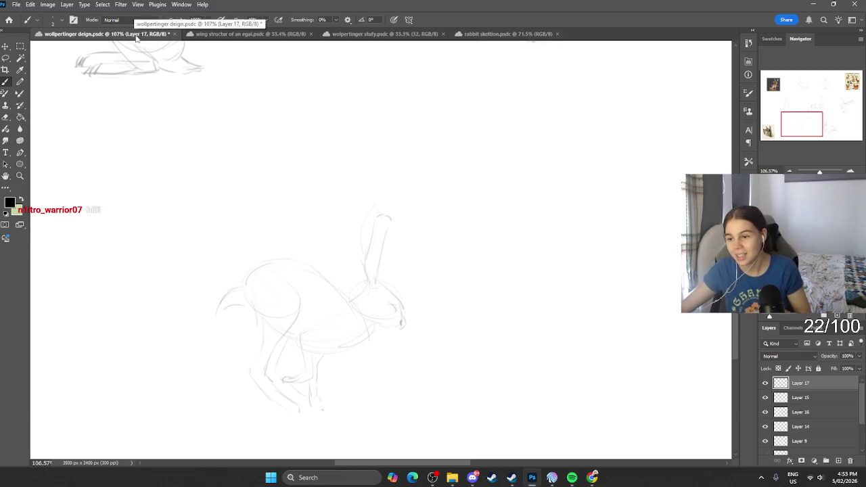
Zoom out to the whole sheet, compare by hiding sketches, and add empty Layer 18 on top.
scroll(414, 275, down, 2)
scroll(402, 246, down, 2)
scroll(425, 265, down, 1)
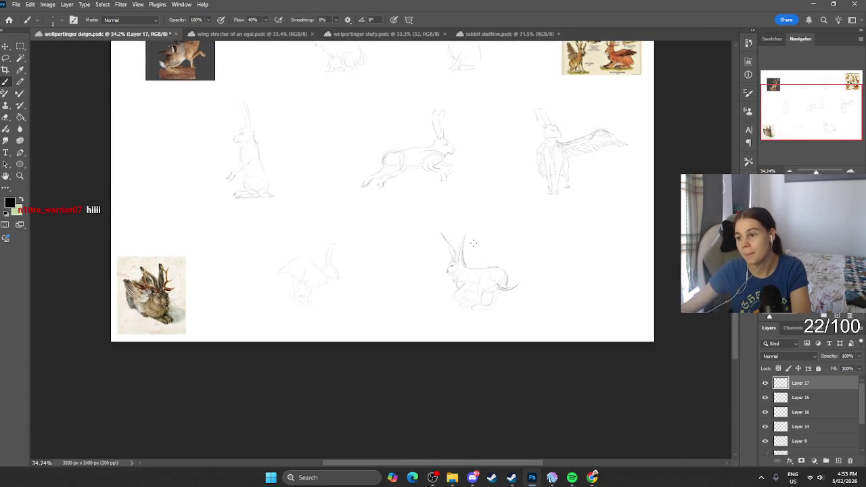
scroll(477, 246, up, 3)
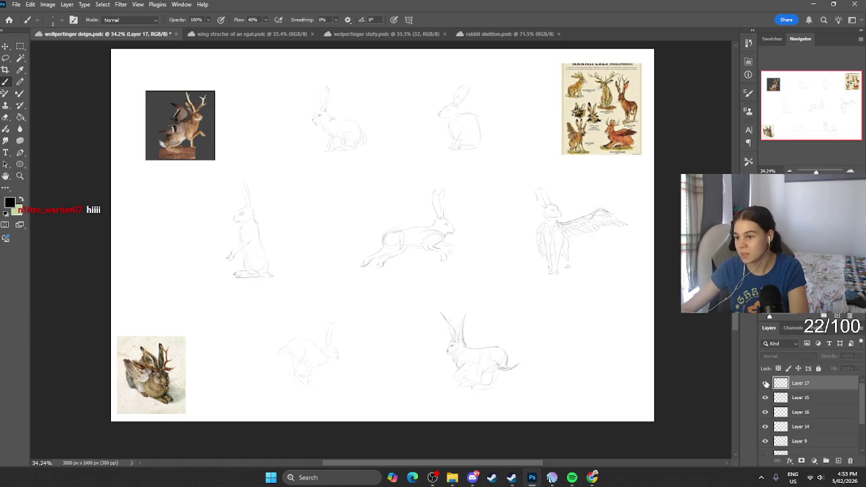
click(765, 399)
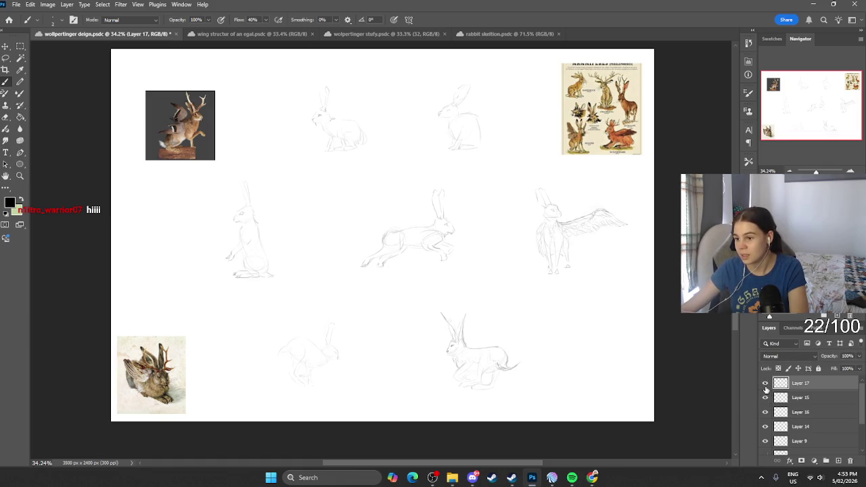
click(765, 426)
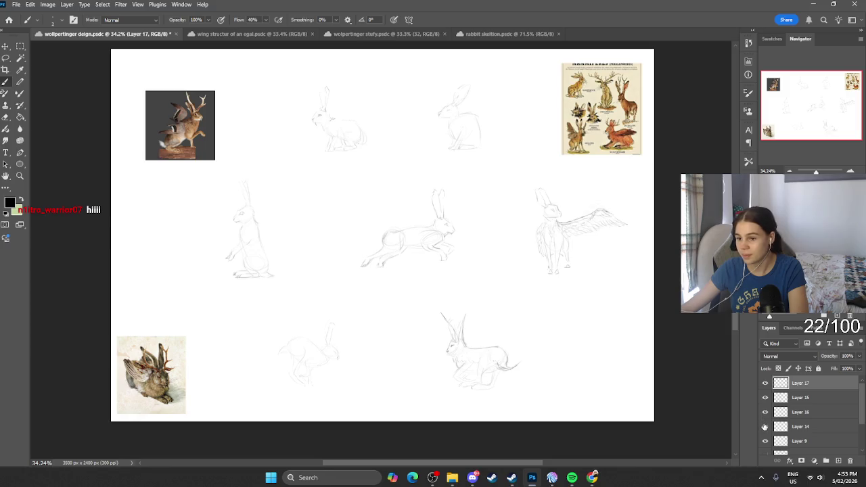
click(839, 460)
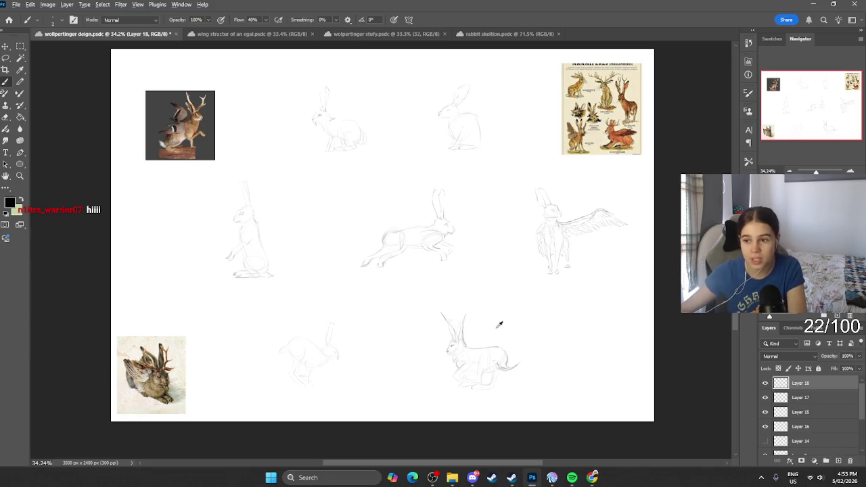
Sketch a neck stroke, a large outer spiral curve and a tighter inner loop by the top-row sitting hare.
scroll(463, 287, up, 3)
scroll(381, 230, up, 2)
scroll(380, 230, up, 3)
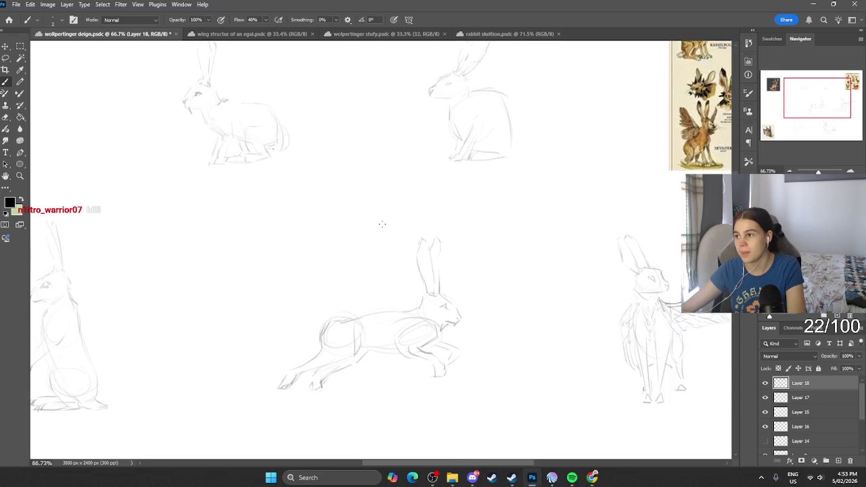
scroll(381, 232, up, 2)
scroll(399, 273, down, 1)
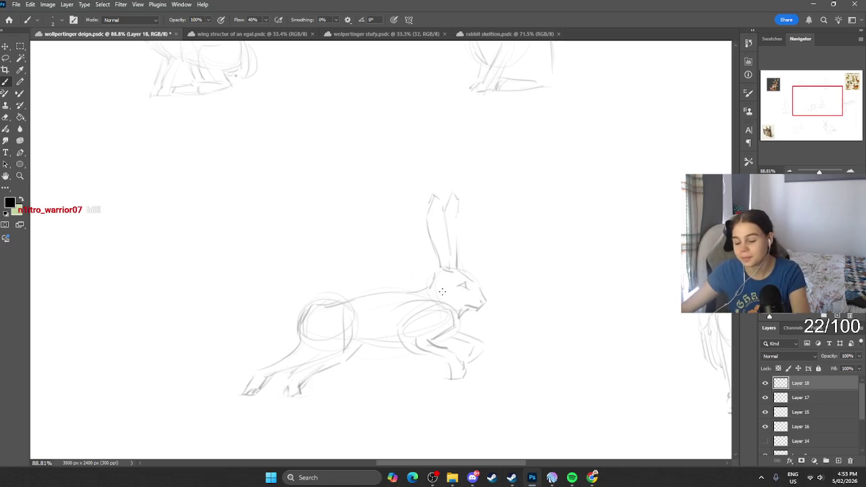
scroll(452, 280, down, 3)
scroll(452, 279, down, 3)
scroll(483, 178, up, 2)
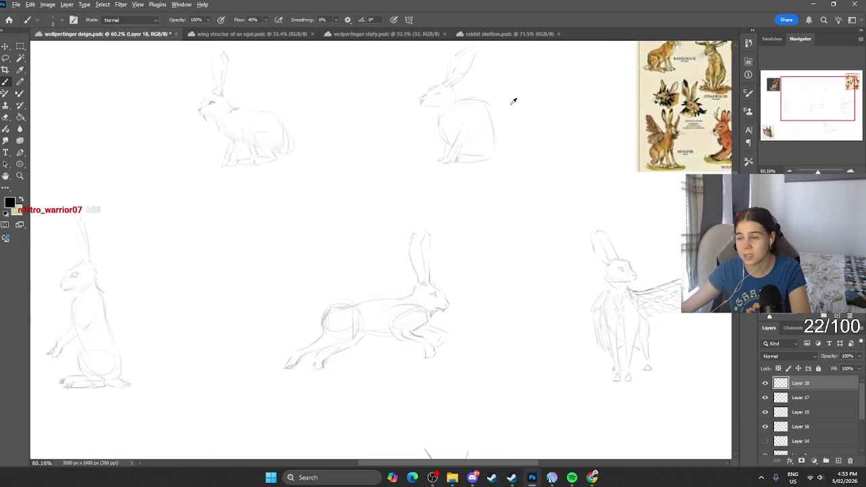
scroll(541, 54, up, 2)
scroll(460, 107, up, 2)
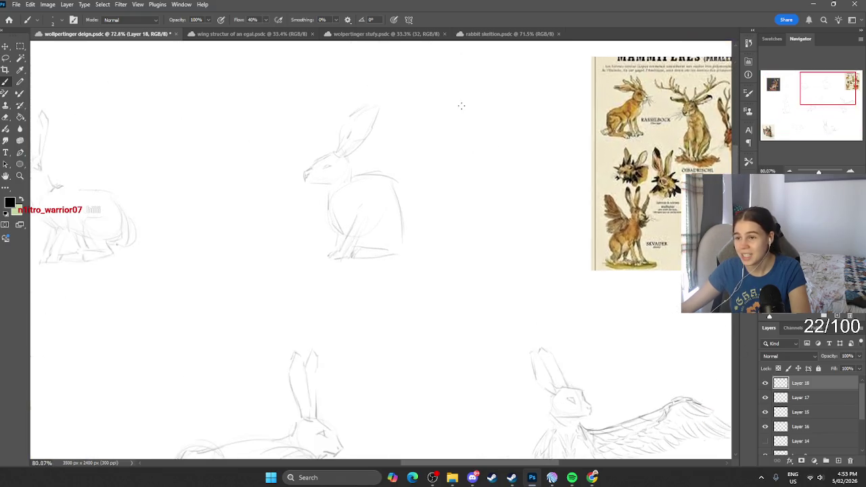
scroll(404, 144, up, 2)
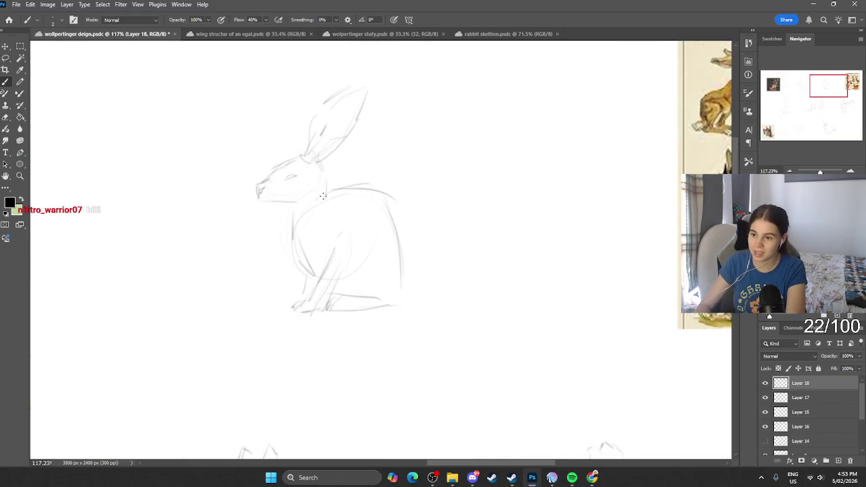
drag(319, 187, 325, 177)
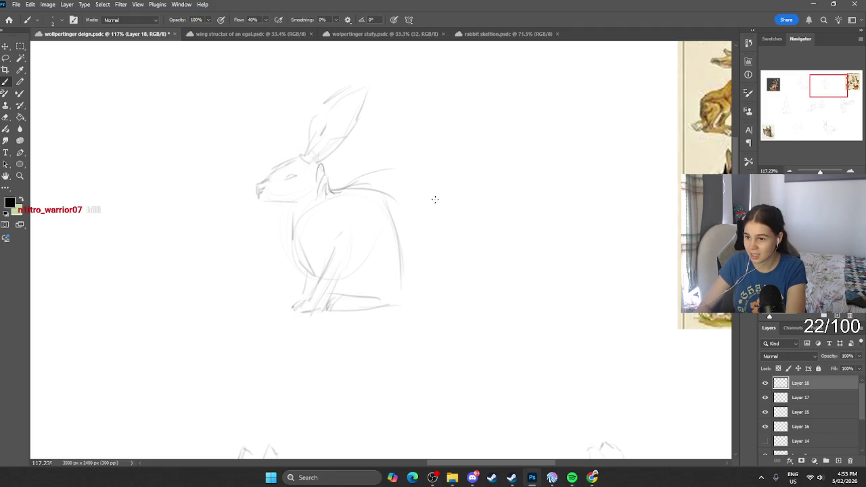
mouse_move(406, 176)
mouse_down()
mouse_move(437, 287)
mouse_move(396, 296)
mouse_move(382, 191)
mouse_move(374, 230)
mouse_move(396, 232)
mouse_move(406, 261)
mouse_up()
mouse_move(430, 217)
mouse_down()
mouse_move(393, 190)
mouse_move(350, 238)
mouse_move(371, 290)
mouse_move(469, 299)
mouse_up()
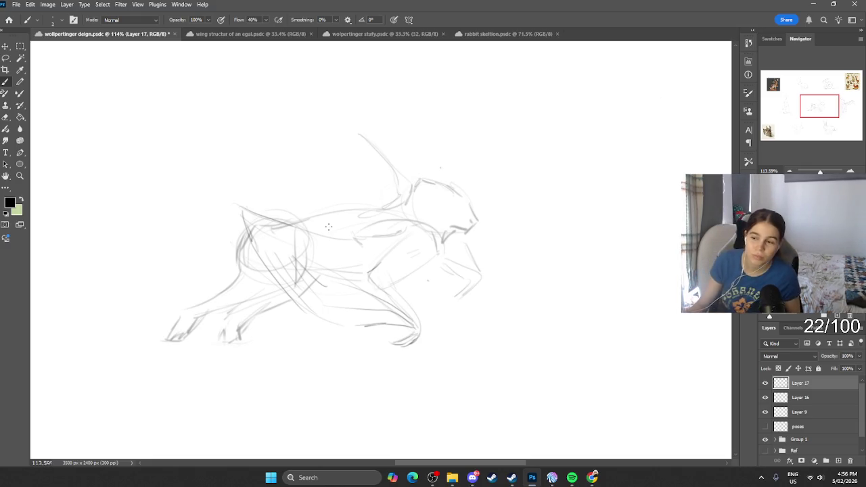
Redraw the running creature's back, chest and neck lines, undoing stray marks.
drag(236, 193, 240, 206)
drag(292, 221, 404, 216)
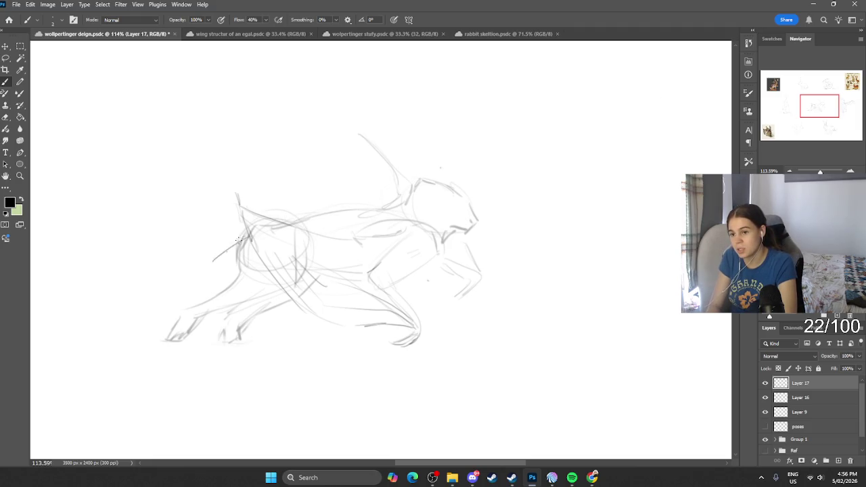
key(ctrl+z)
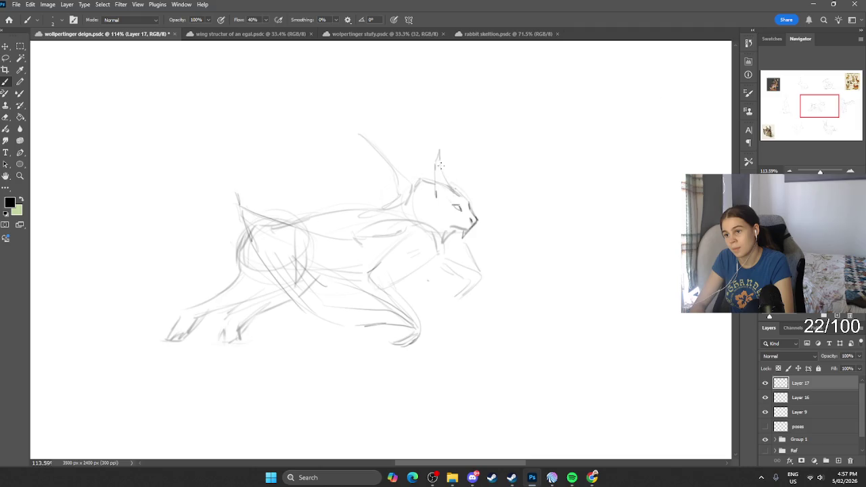
key(ctrl+z)
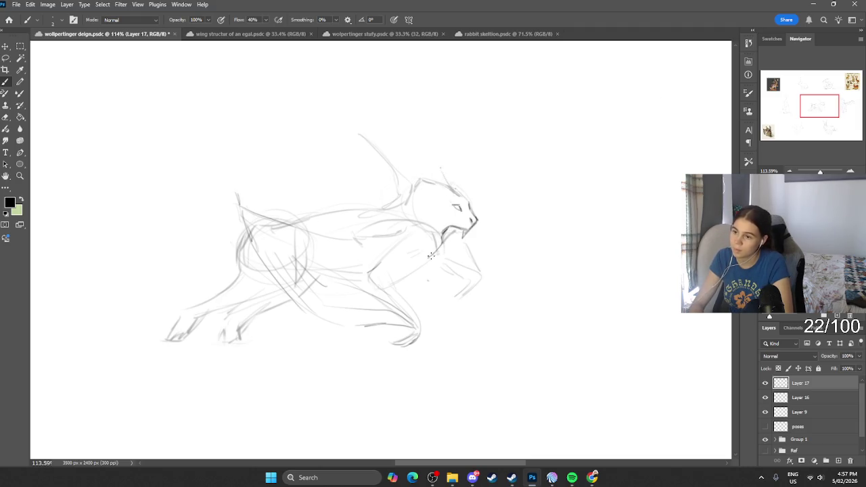
mouse_move(438, 258)
mouse_down()
mouse_move(418, 274)
mouse_move(435, 237)
mouse_up()
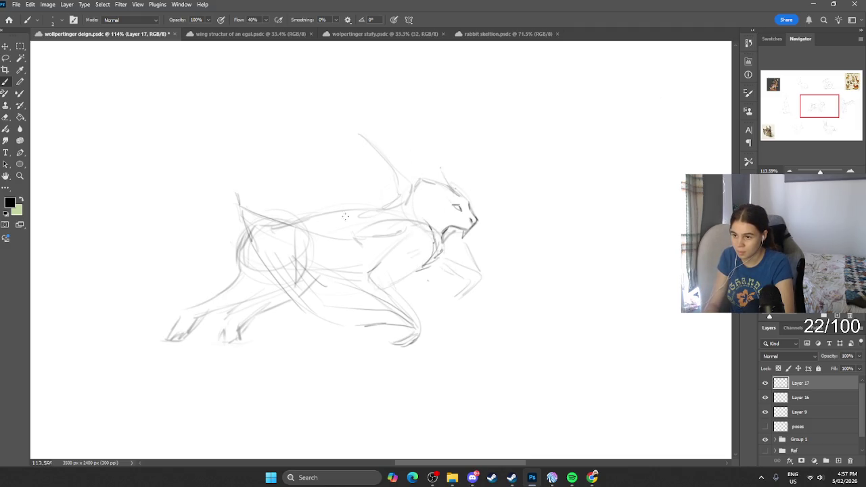
drag(360, 238, 401, 231)
Add a rump stroke, extend the back-neck line and outline the front paw.
drag(241, 199, 239, 185)
drag(364, 137, 398, 188)
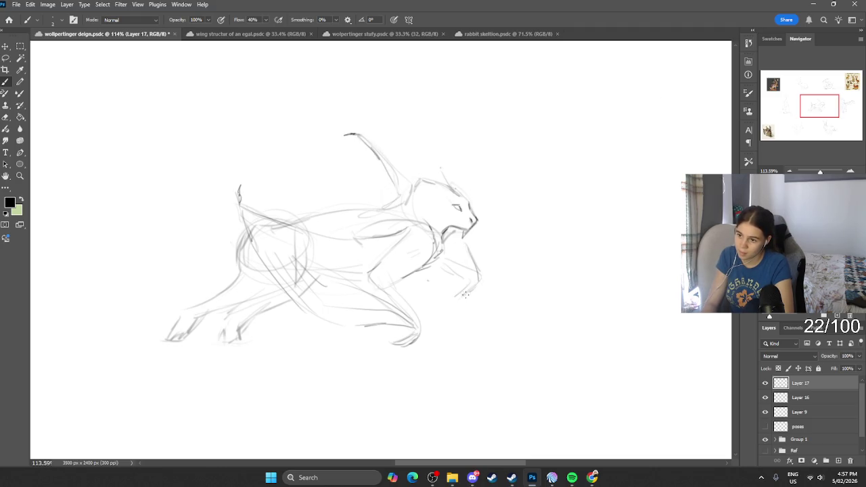
drag(467, 290, 453, 293)
key(ctrl+z)
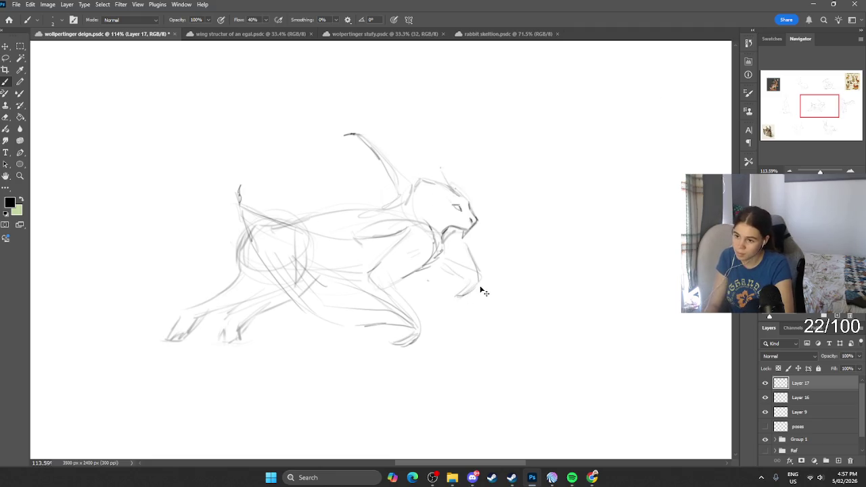
key(ctrl+z)
drag(479, 279, 455, 295)
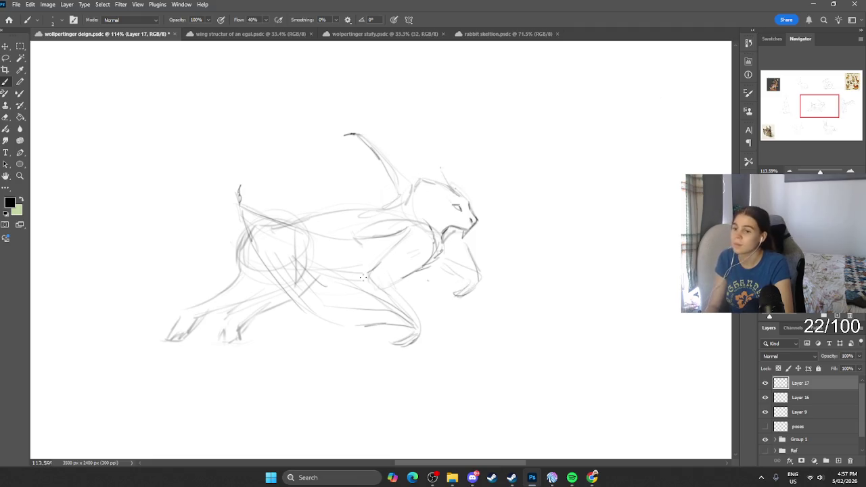
Switch to the Eraser and hide the Layer 16 sketches.
key(e)
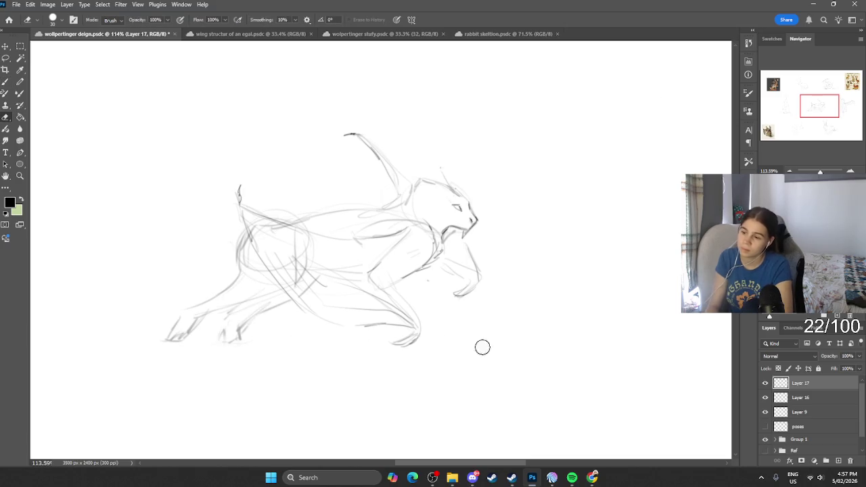
click(766, 398)
click(766, 383)
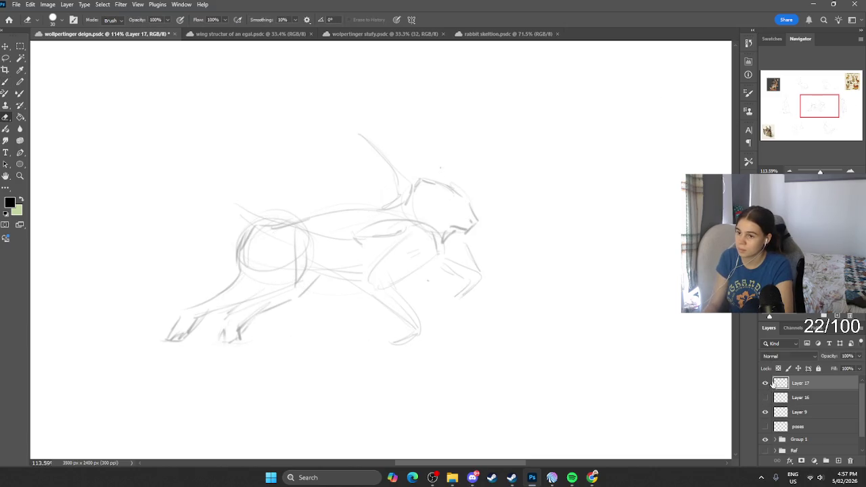
Draw tall hare ears above the running creature's head.
click(765, 383)
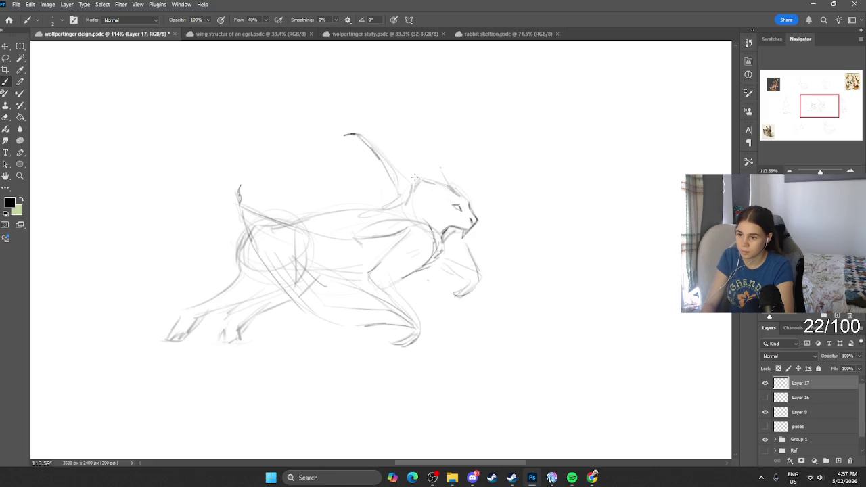
mouse_move(426, 175)
mouse_down()
mouse_move(397, 113)
mouse_move(422, 134)
mouse_move(444, 173)
mouse_up()
key(ctrl+z)
key(ctrl+z)
key(ctrl+z)
key(ctrl+z)
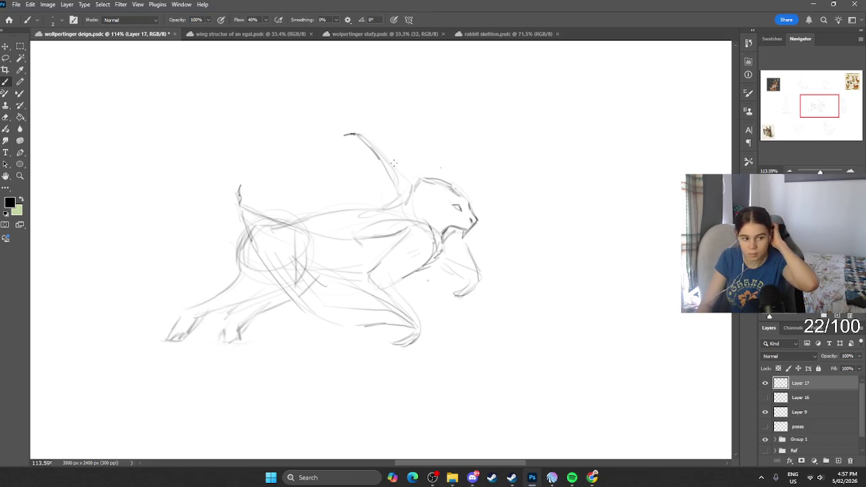
key(ctrl+z)
drag(345, 135, 414, 181)
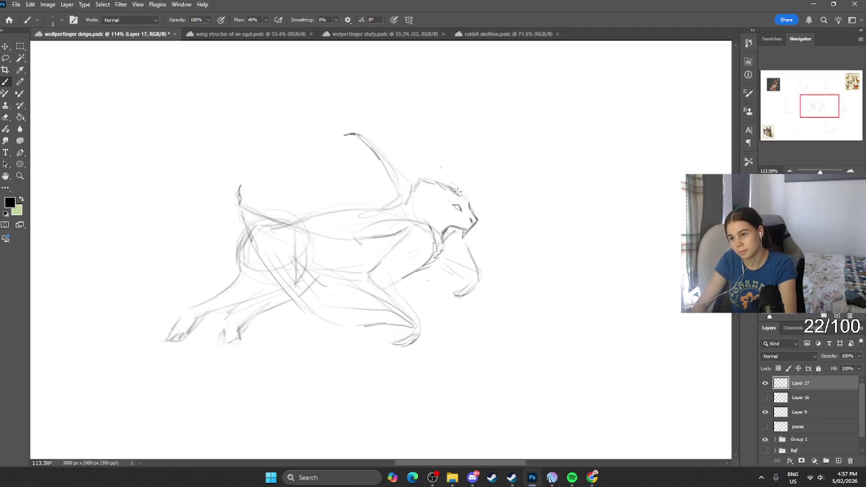
mouse_move(436, 183)
mouse_down()
mouse_move(381, 128)
mouse_move(403, 171)
mouse_move(391, 143)
mouse_up()
drag(433, 178, 425, 146)
drag(435, 114, 458, 185)
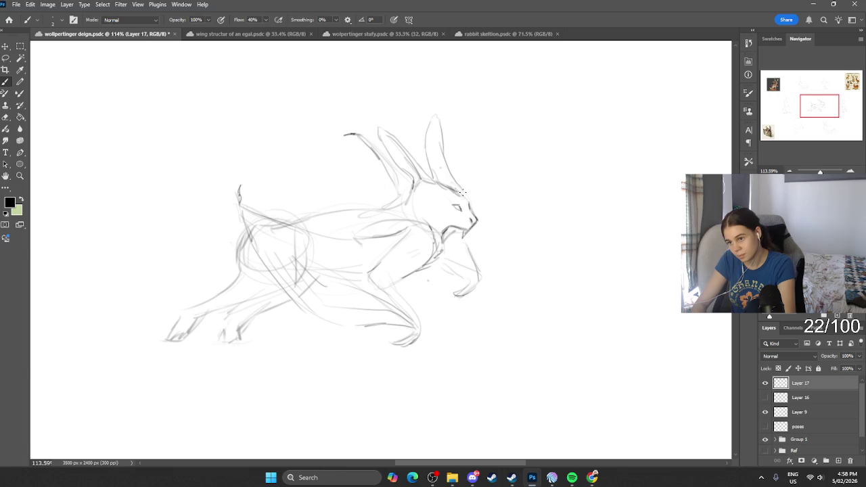
mouse_move(443, 154)
mouse_down()
mouse_move(455, 192)
mouse_move(436, 139)
mouse_up()
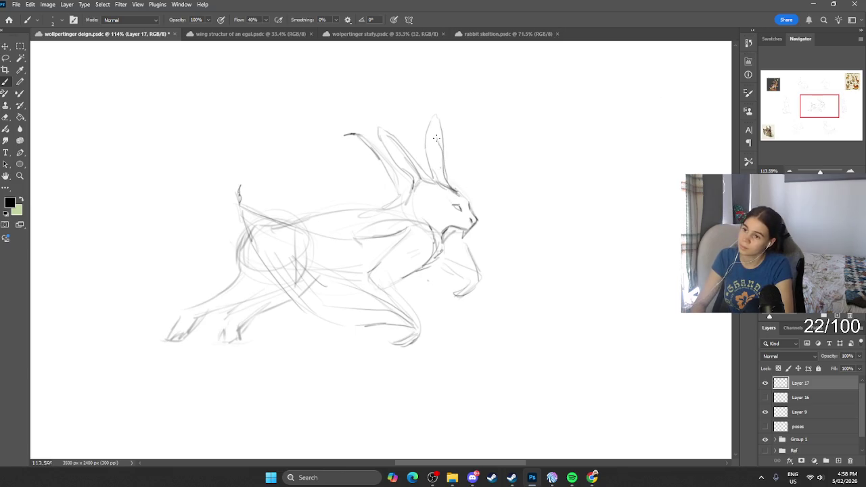
Rework the tall ear strokes, then erase the ears altogether.
drag(448, 184, 433, 119)
key(ctrl+z)
mouse_move(437, 158)
mouse_down()
mouse_move(434, 120)
mouse_move(442, 166)
mouse_up()
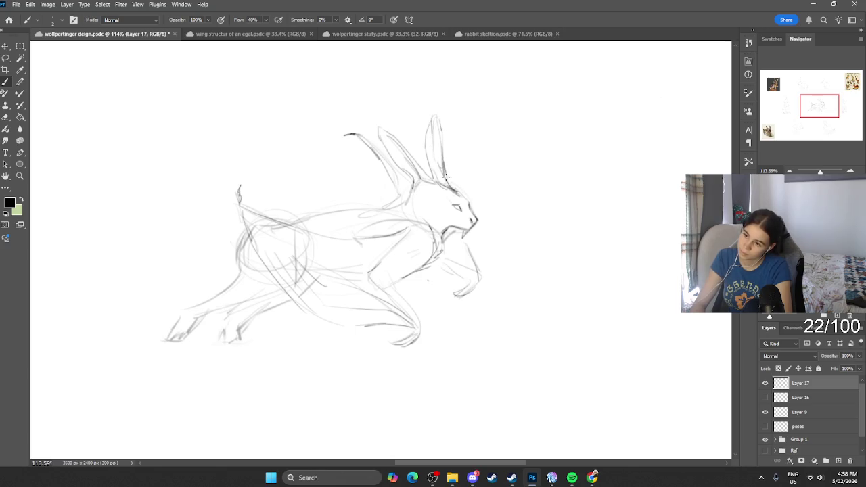
key(e)
drag(443, 144, 431, 150)
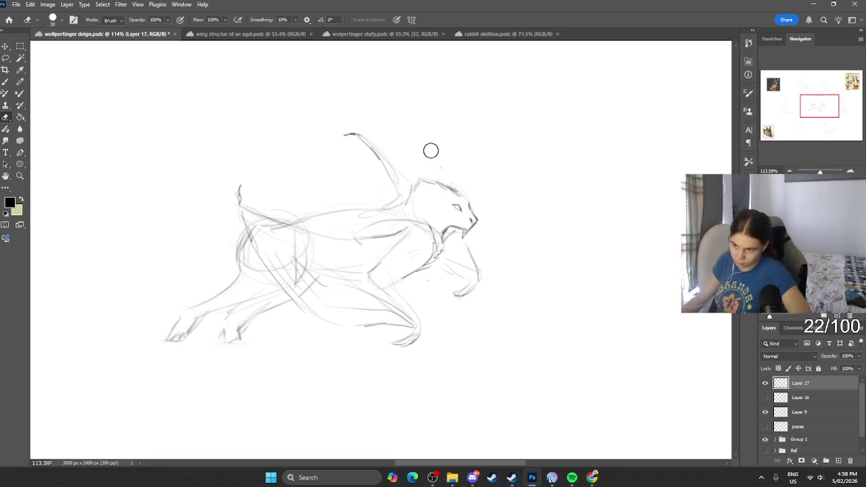
Outline the hind and front feet and draw a long diagonal tail line.
key(b)
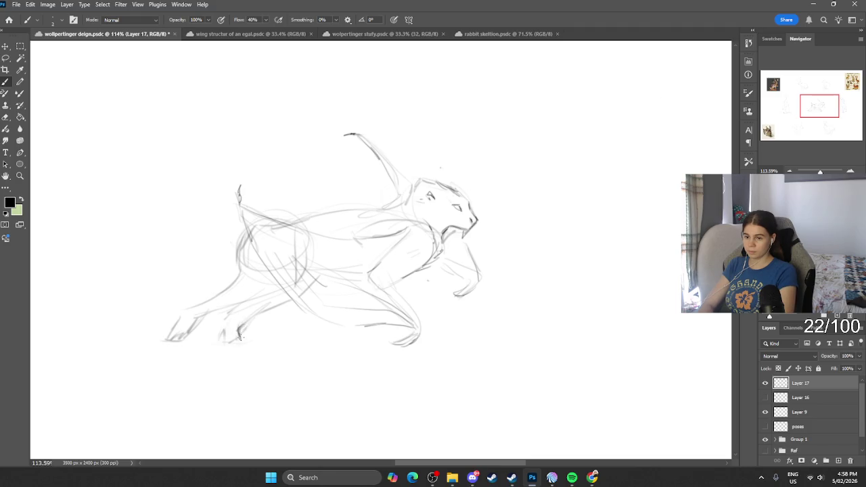
mouse_move(237, 330)
mouse_down()
mouse_move(215, 341)
mouse_move(228, 320)
mouse_move(211, 335)
mouse_move(229, 337)
mouse_up()
mouse_move(173, 333)
mouse_down()
mouse_move(165, 338)
mouse_move(184, 314)
mouse_up()
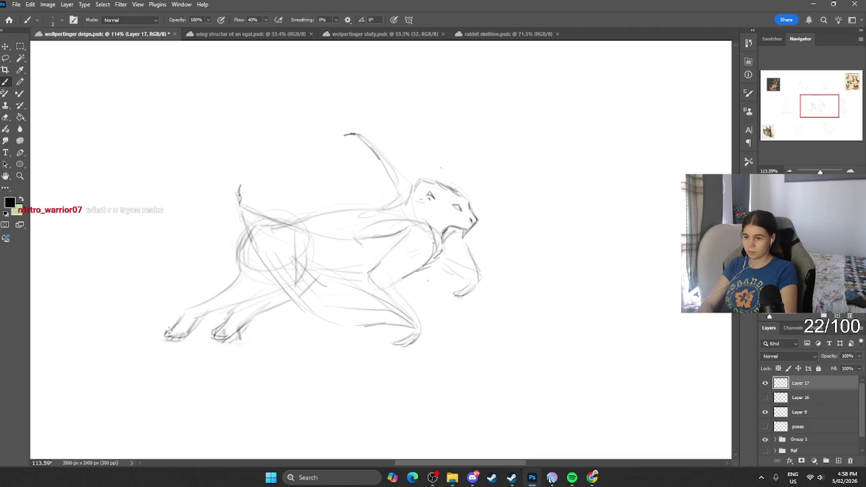
drag(244, 235, 207, 267)
key(ctrl+z)
mouse_move(250, 233)
mouse_down()
mouse_move(192, 273)
mouse_move(240, 267)
mouse_move(228, 268)
mouse_up()
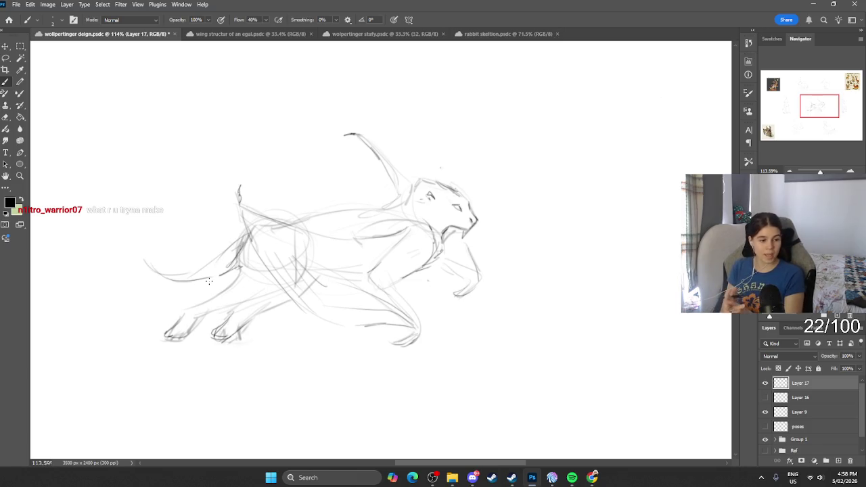
scroll(270, 227, down, 1)
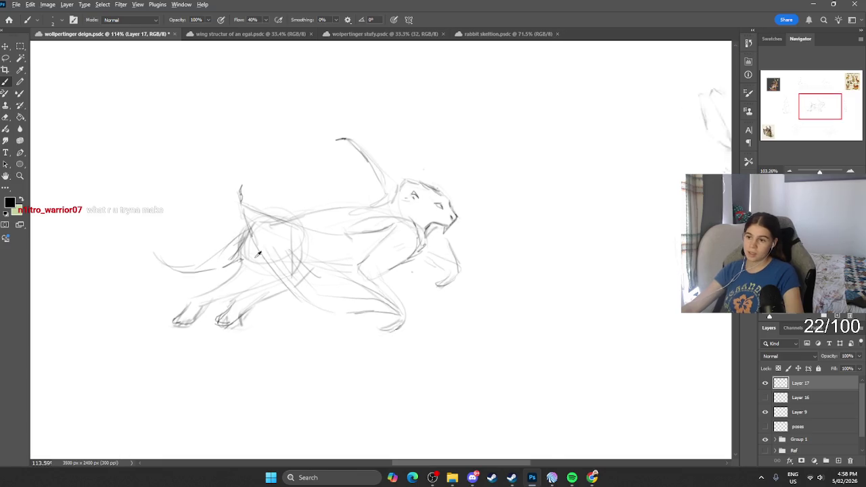
Zoom out and make the Layer 16 wing and spiral sketches visible again.
scroll(272, 220, down, 5)
scroll(284, 251, up, 1)
scroll(288, 260, up, 2)
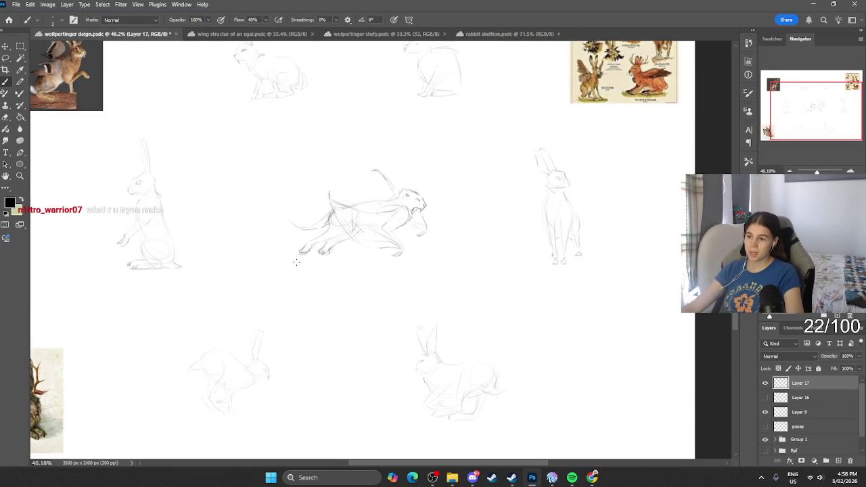
scroll(296, 261, down, 1)
click(766, 398)
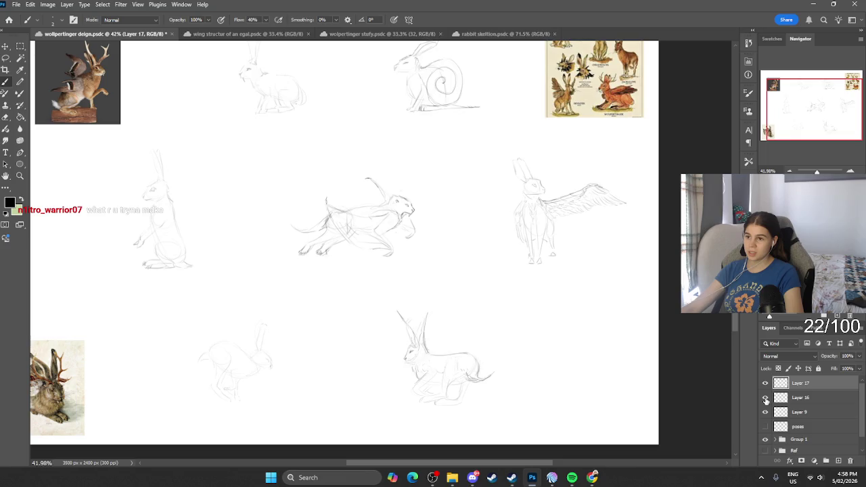
click(765, 398)
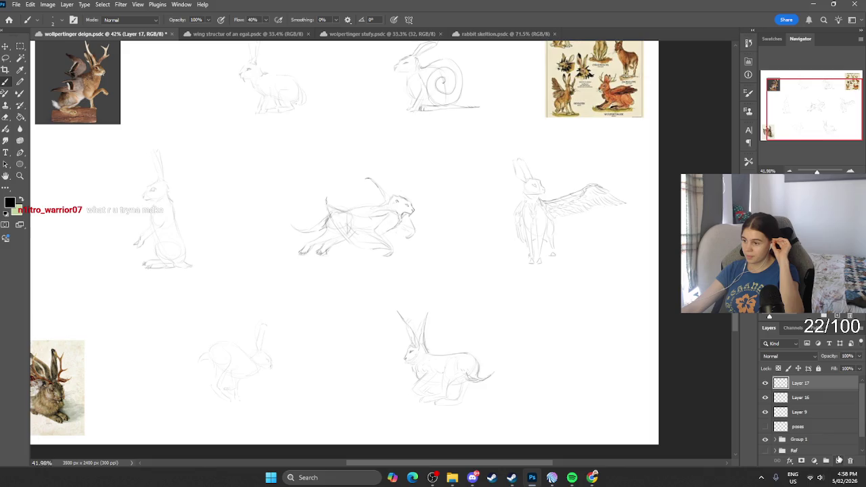
Add empty Layer 18 above Layer 17 and zoom in on the crouching hare.
click(838, 461)
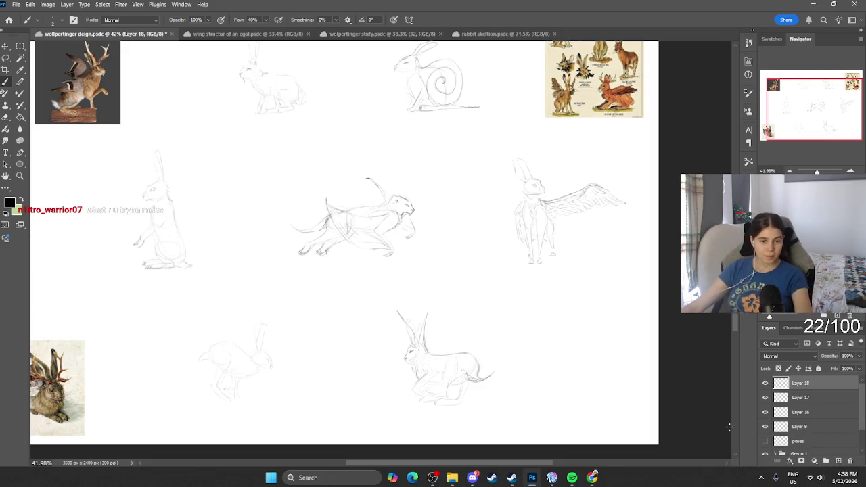
scroll(406, 352, down, 1)
scroll(288, 358, left, 2)
scroll(288, 359, left, 2)
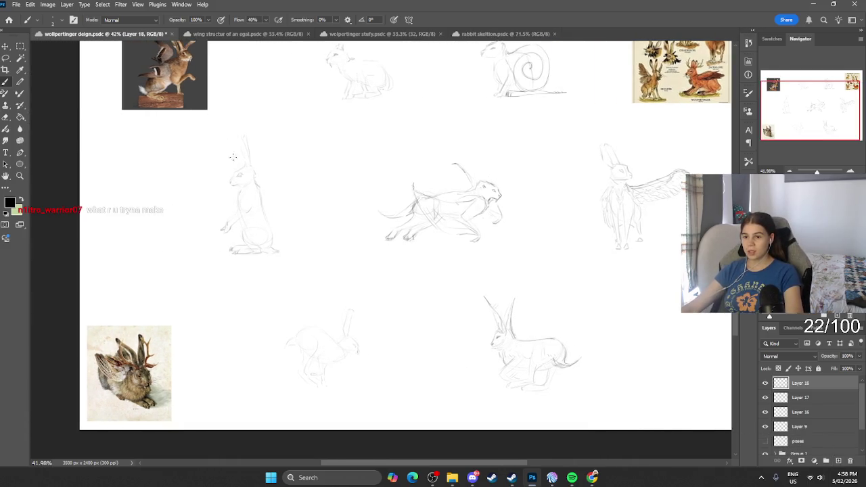
scroll(325, 341, up, 2)
scroll(351, 331, up, 2)
scroll(379, 325, up, 2)
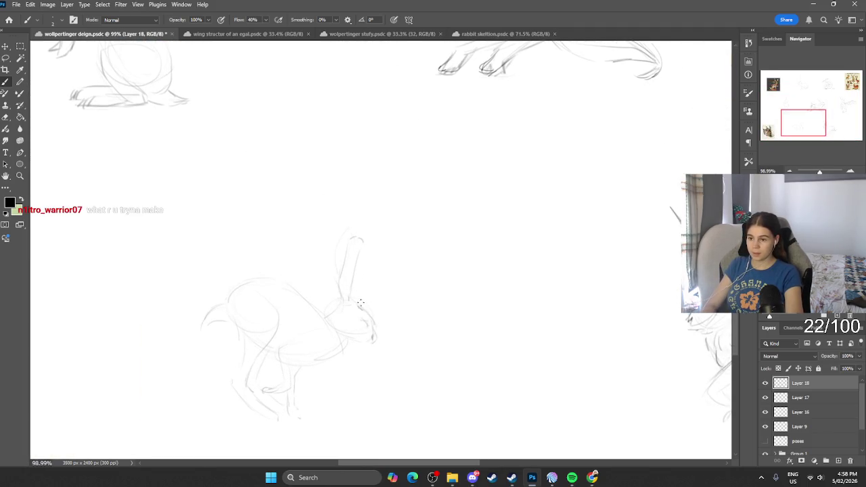
Sketch the hare's ear, antlers, neck and back line on Layer 18.
drag(376, 288, 367, 234)
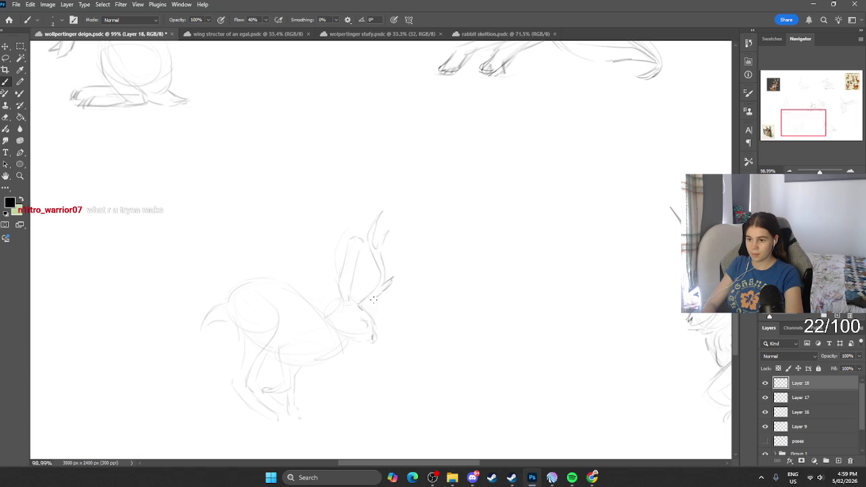
drag(360, 309, 391, 280)
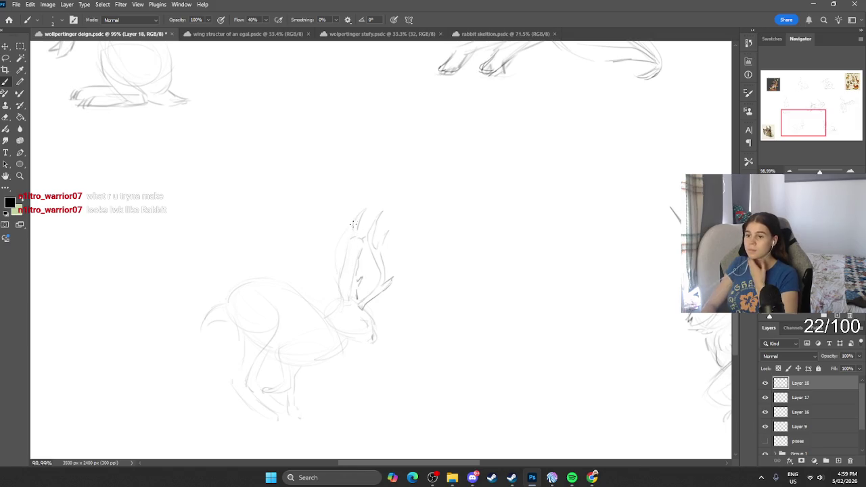
mouse_move(349, 228)
mouse_down()
mouse_move(338, 257)
mouse_move(359, 237)
mouse_move(343, 297)
mouse_move(373, 324)
mouse_up()
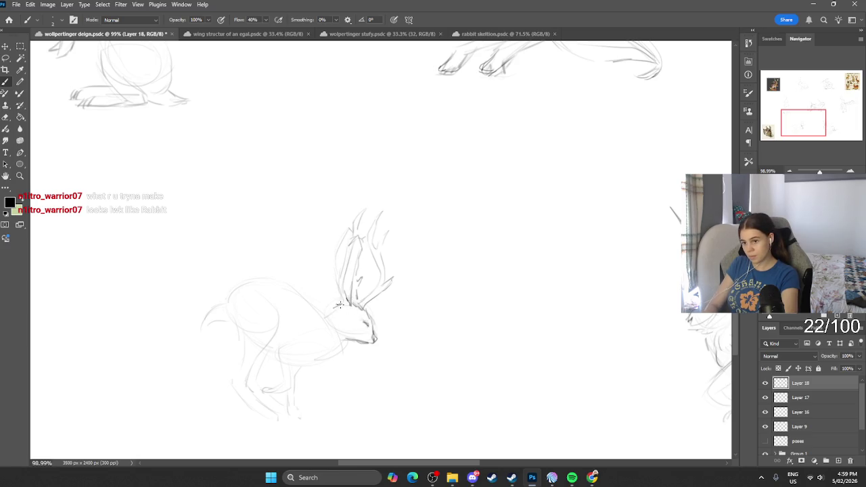
mouse_move(327, 313)
mouse_down()
mouse_move(250, 279)
mouse_move(234, 286)
mouse_up()
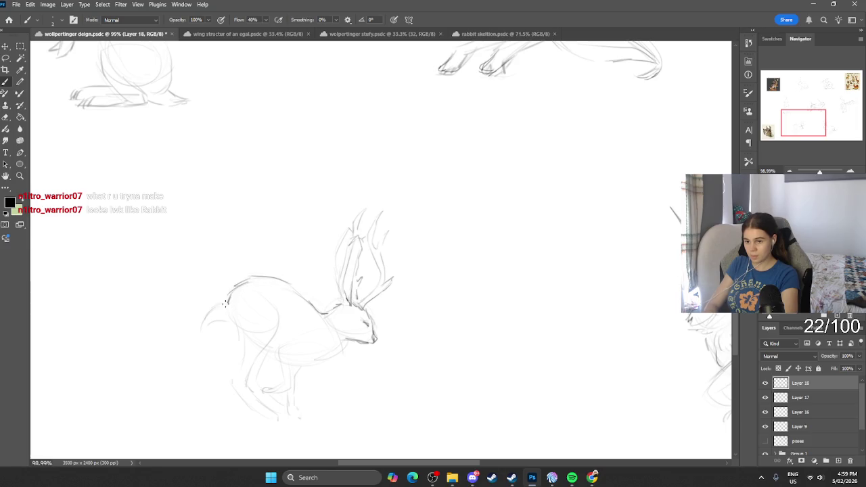
Add the curled tail and firm up the hind leg lines.
drag(202, 325, 230, 313)
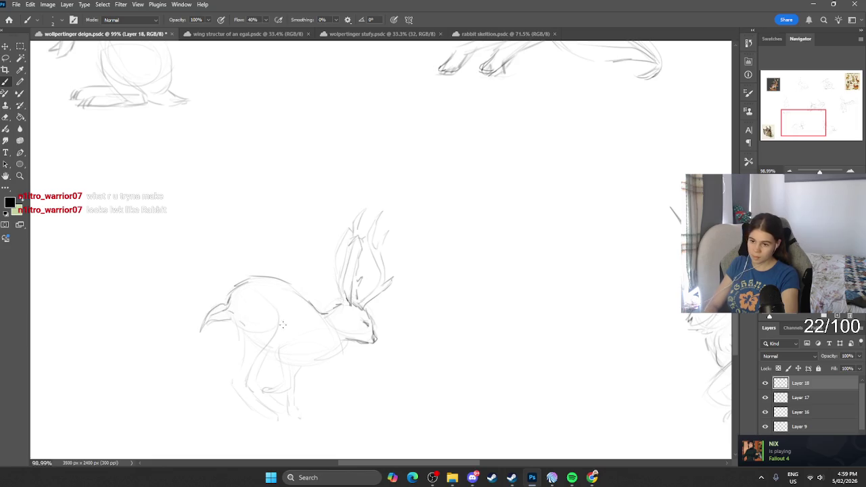
drag(244, 333, 231, 383)
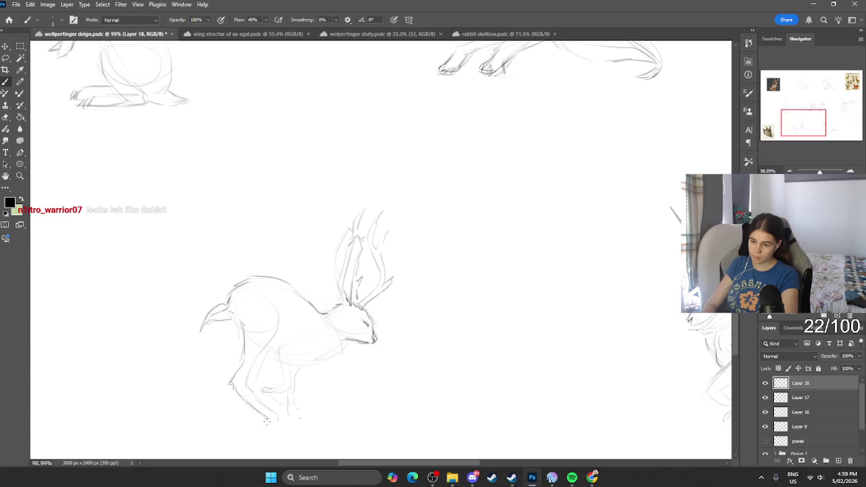
mouse_move(265, 406)
mouse_down()
mouse_move(249, 384)
mouse_move(273, 303)
mouse_up()
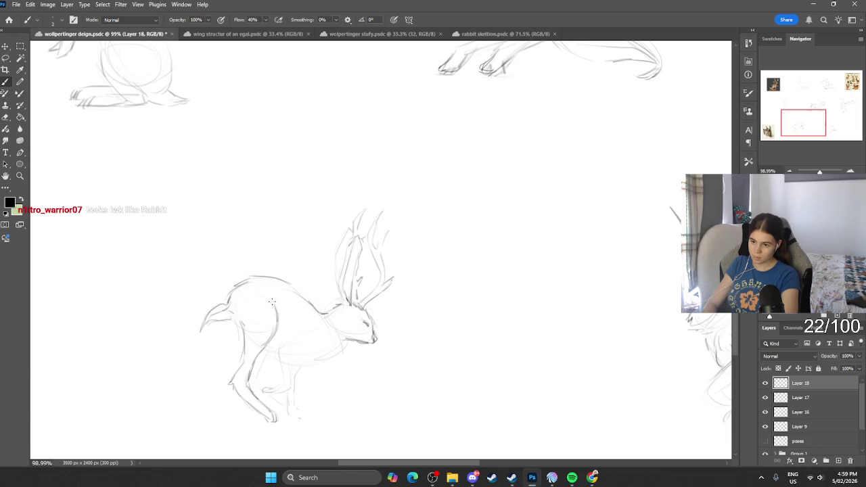
scroll(317, 193, down, 3)
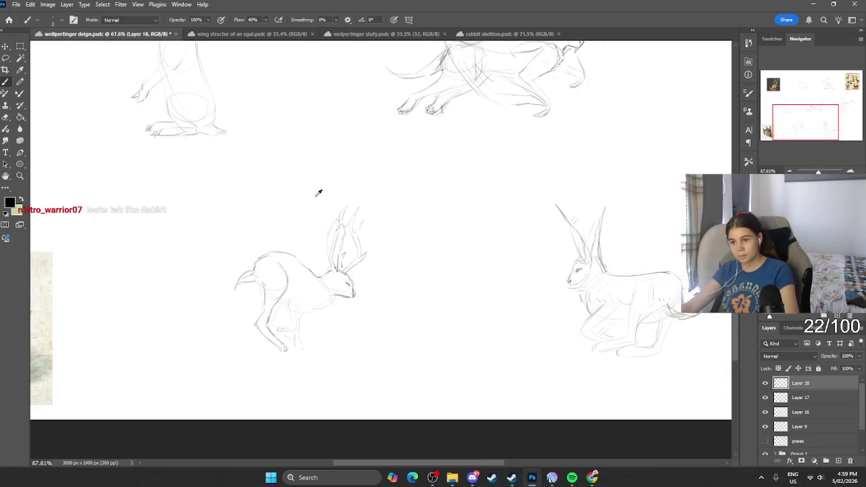
scroll(323, 287, up, 4)
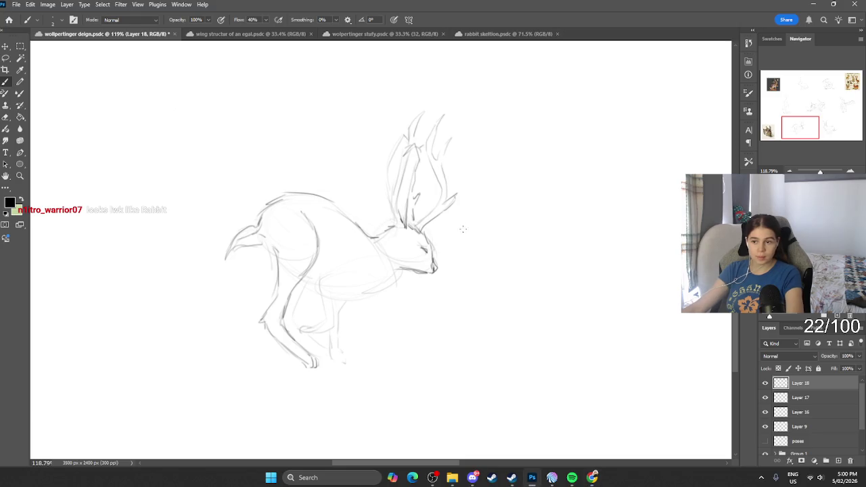
scroll(449, 226, down, 3)
scroll(223, 305, up, 4)
scroll(210, 186, up, 2)
scroll(211, 186, up, 1)
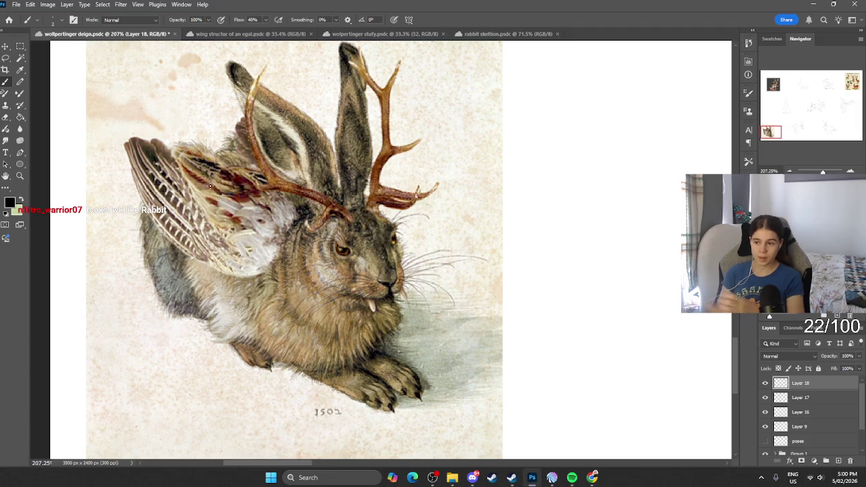
scroll(209, 186, down, 5)
scroll(210, 186, down, 2)
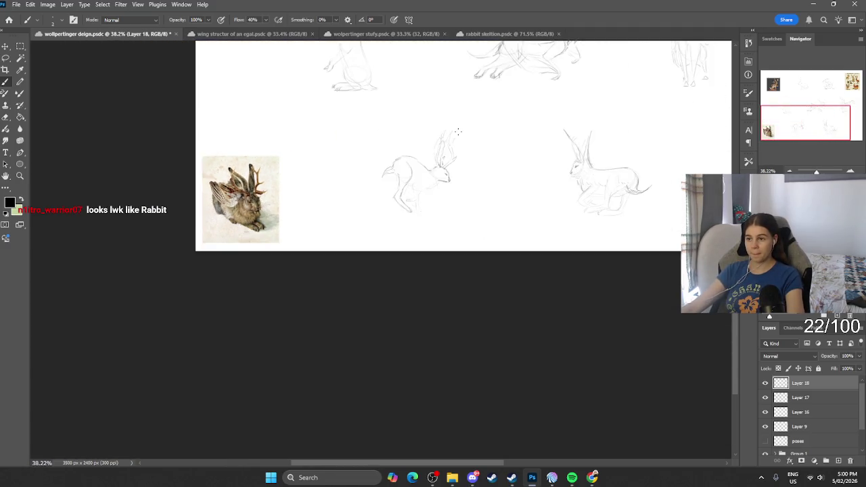
scroll(429, 256, up, 4)
scroll(429, 257, up, 3)
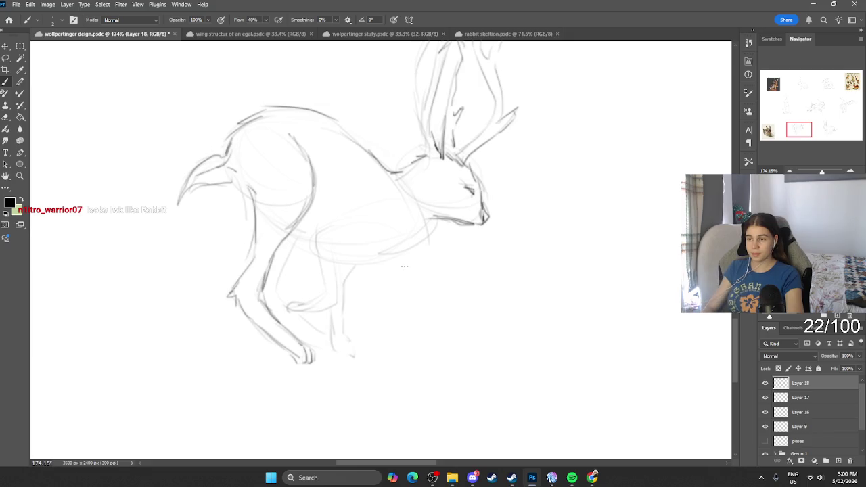
Draw the running hare's belly, hind foot underside and leg front, plus a second hind leg with foot.
drag(429, 224, 342, 279)
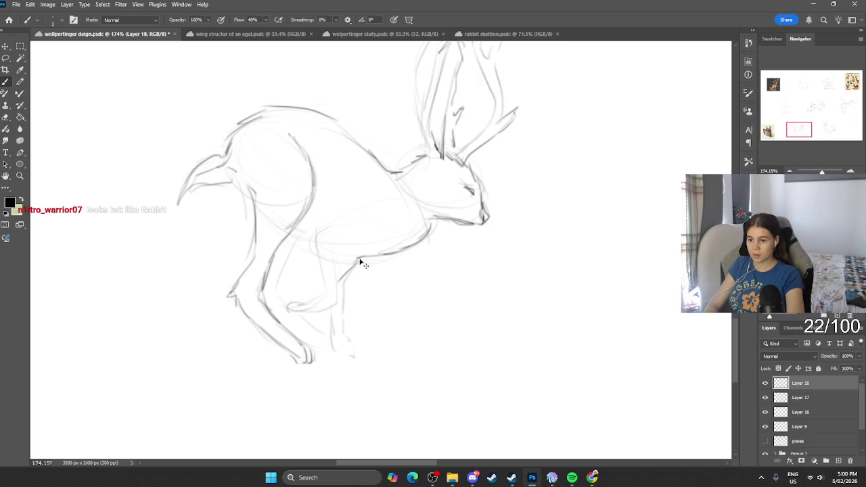
drag(347, 255, 337, 276)
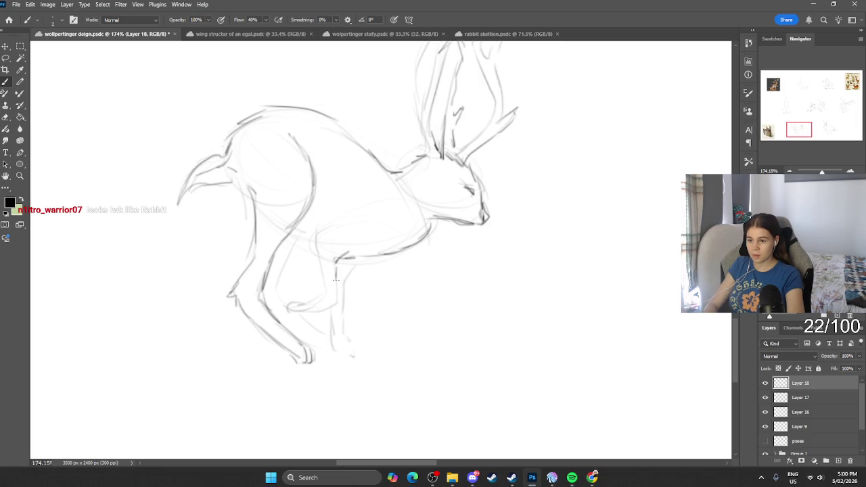
drag(332, 307, 293, 307)
mouse_move(324, 280)
mouse_down()
mouse_move(318, 229)
mouse_move(357, 211)
mouse_up()
mouse_move(358, 256)
mouse_down()
mouse_move(342, 329)
mouse_move(348, 356)
mouse_up()
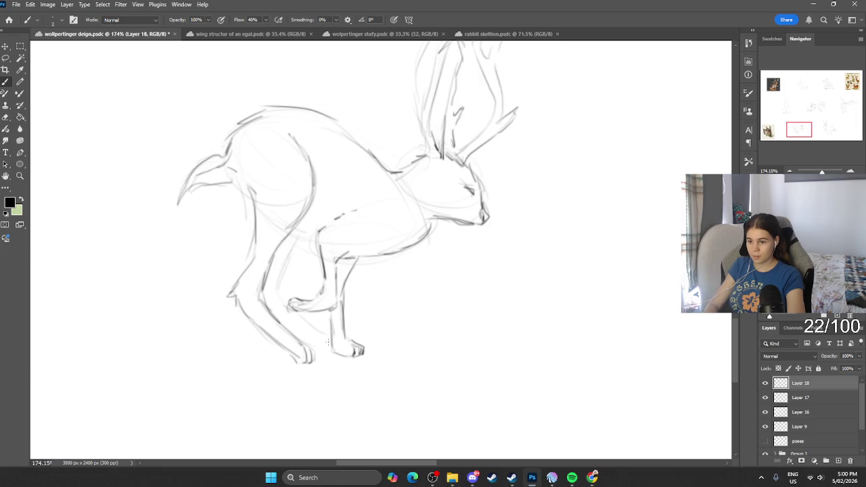
Merge Layer 18's hare strokes down into Layer 17 with Ctrl+E, then zoom to the standing hare.
scroll(289, 318, down, 3)
scroll(304, 241, down, 4)
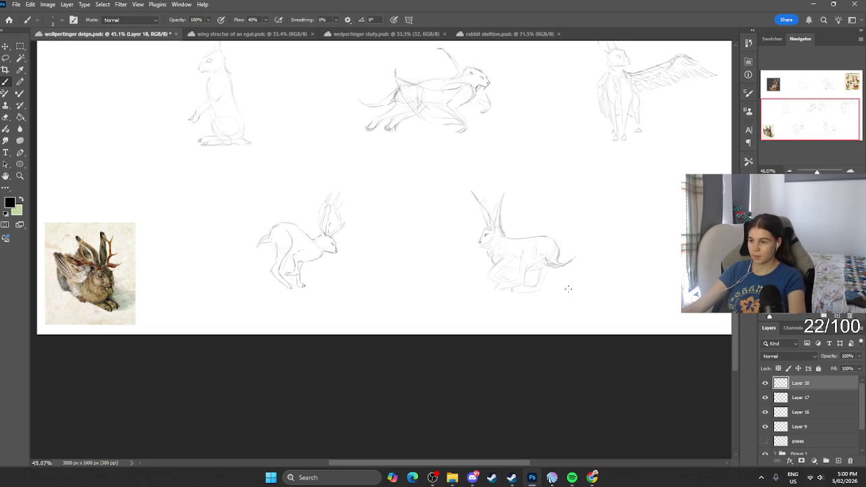
click(766, 383)
click(765, 383)
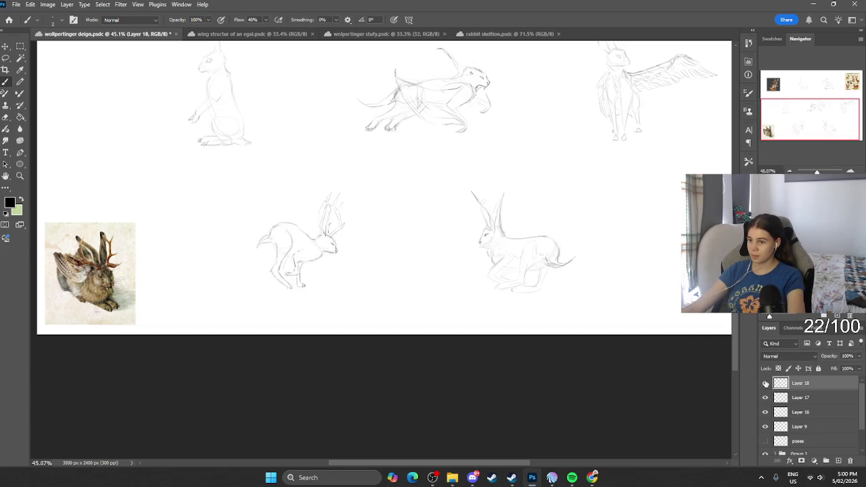
click(766, 383)
key(ctrl+e)
click(765, 383)
click(766, 383)
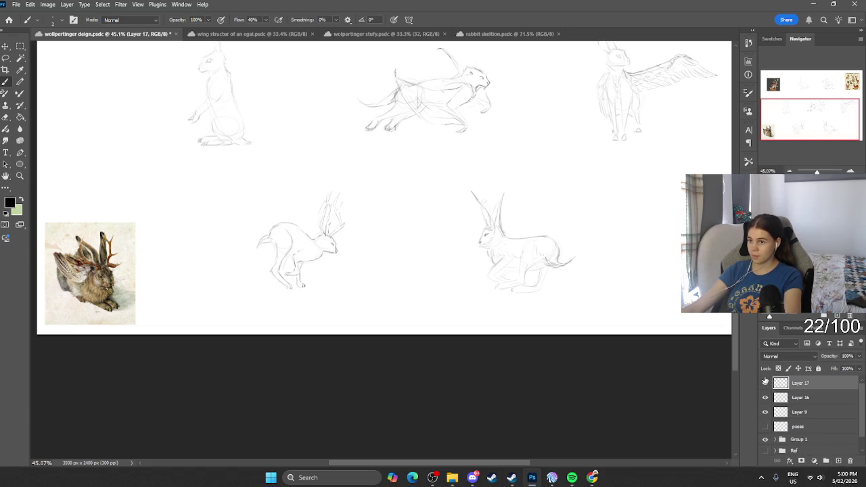
click(765, 383)
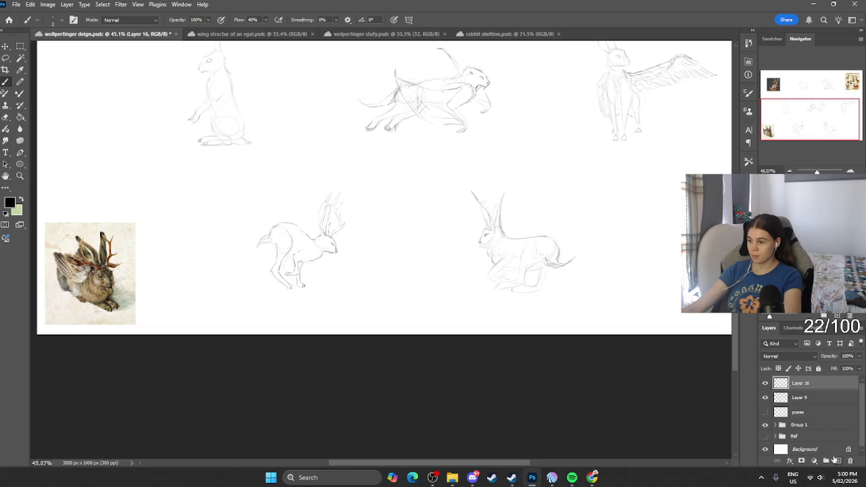
scroll(419, 230, up, 2)
scroll(406, 237, up, 2)
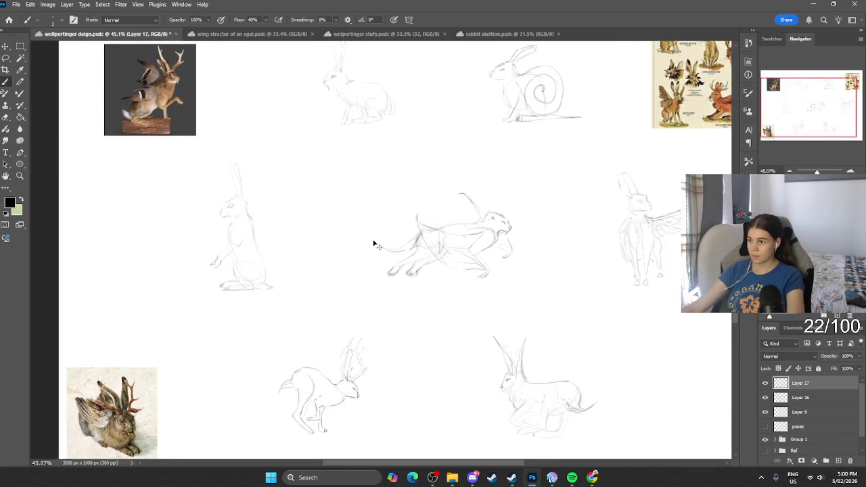
scroll(257, 245, up, 1)
scroll(230, 213, up, 3)
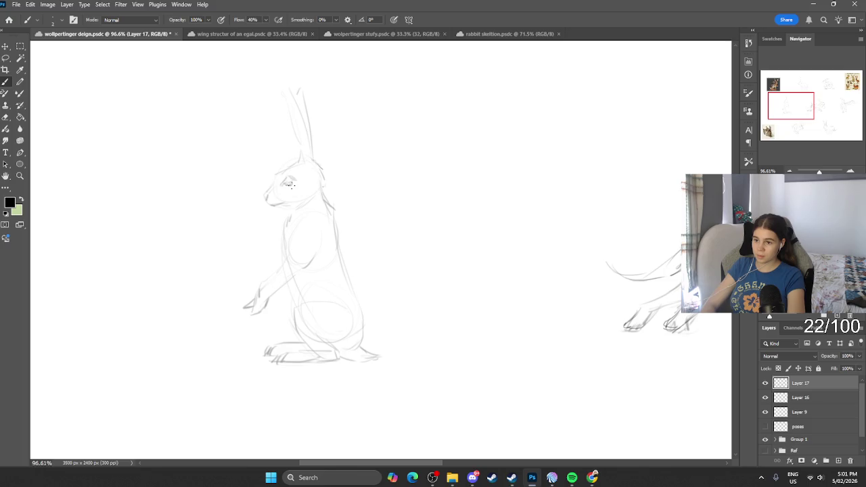
Darken the standing hare's eye and add cheek and upper-back fur strokes.
drag(292, 179, 280, 186)
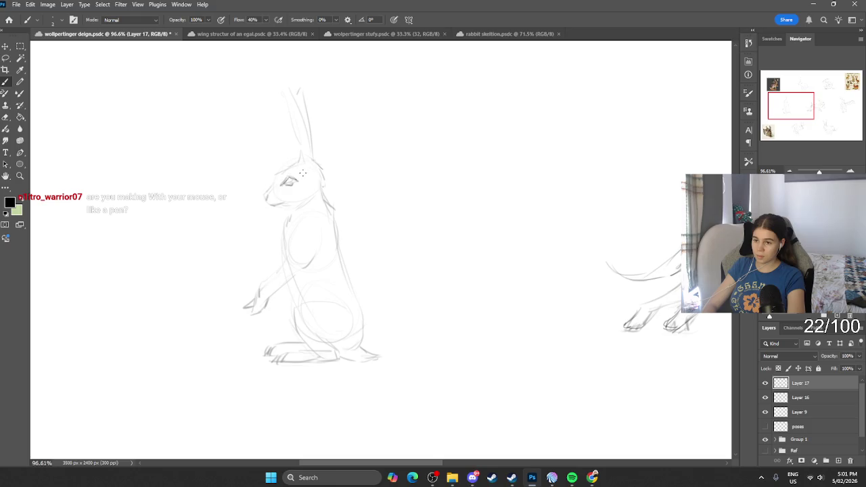
drag(301, 187, 294, 199)
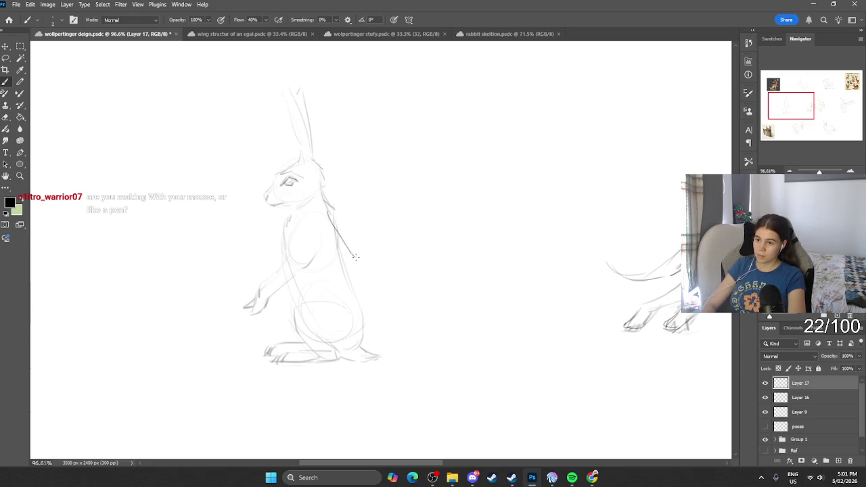
mouse_move(332, 214)
mouse_down()
mouse_move(346, 217)
mouse_move(336, 242)
mouse_up()
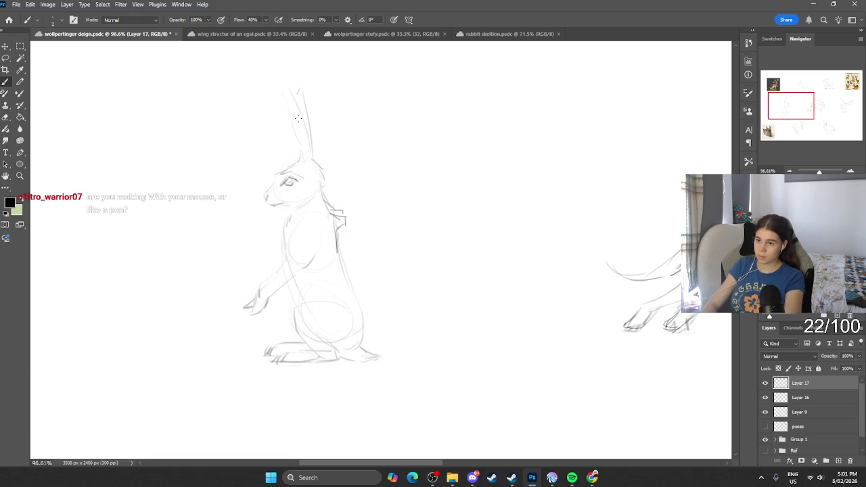
Redraw the ear line and add a small pointed horn on the hare's head, redoing the first attempt.
key(e)
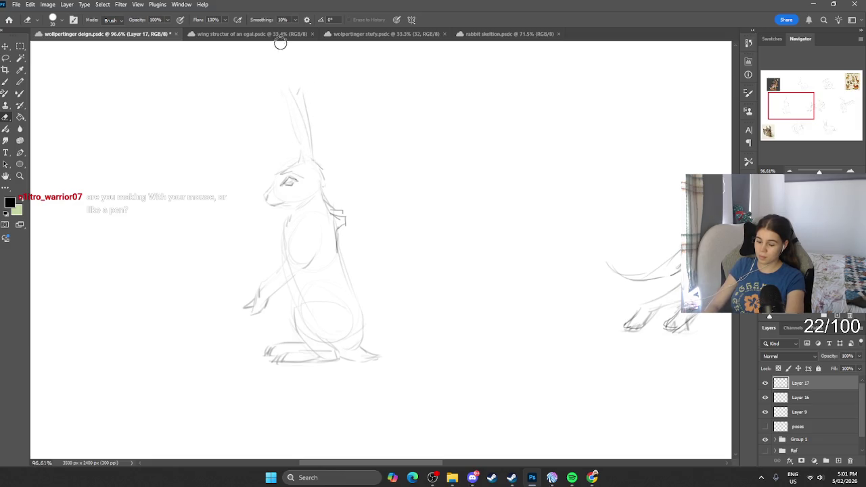
key(b)
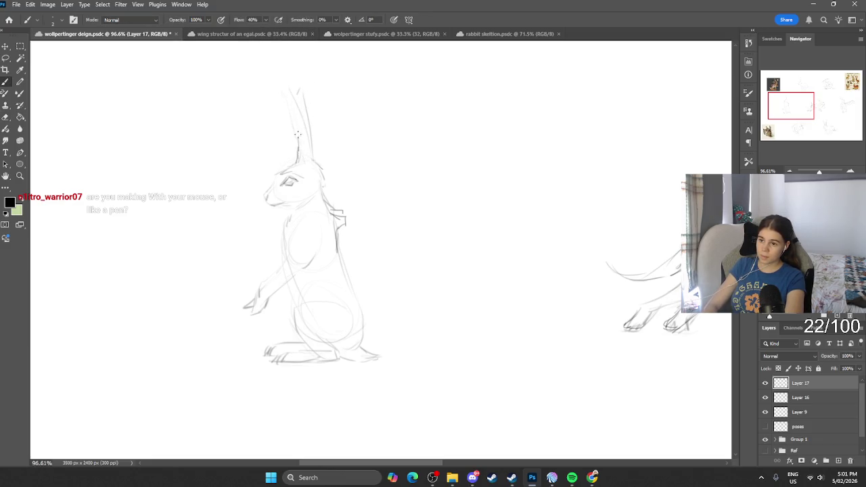
drag(293, 96, 308, 166)
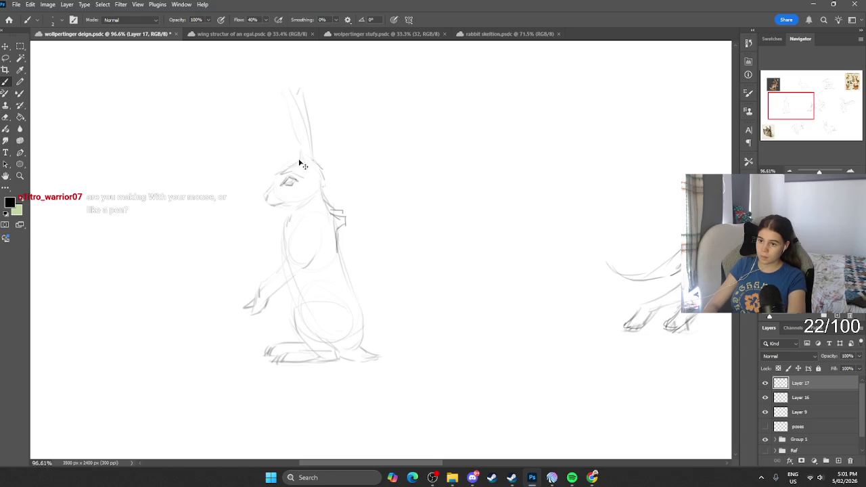
drag(278, 140, 294, 162)
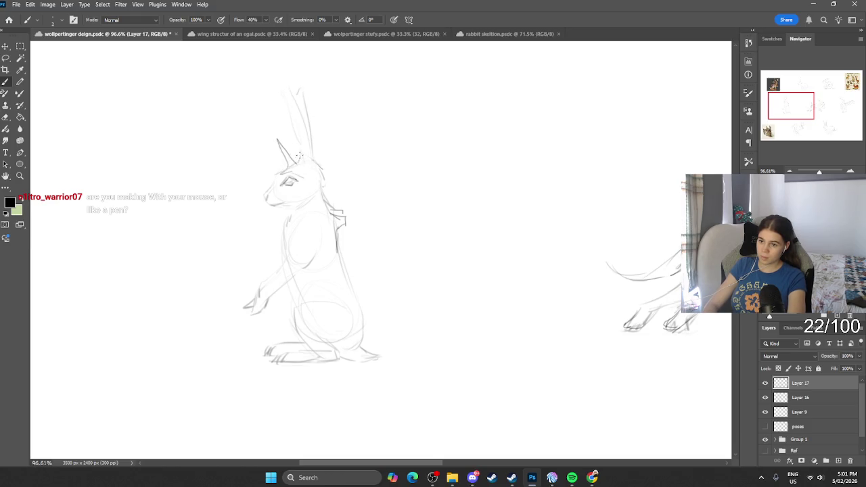
key(ctrl+z)
mouse_move(293, 169)
mouse_down()
mouse_move(281, 147)
mouse_move(284, 173)
mouse_up()
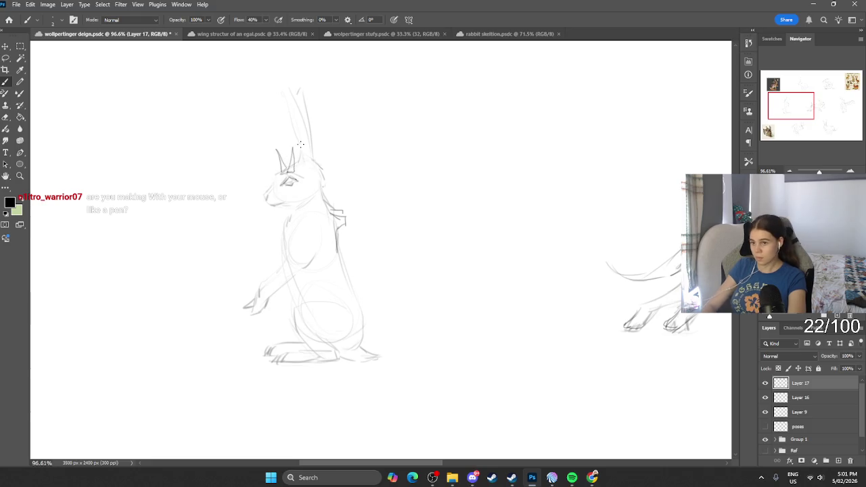
scroll(298, 155, down, 3)
Draw a fang under the standing hare's chin, darken its nose and refine its neck line.
scroll(247, 225, up, 3)
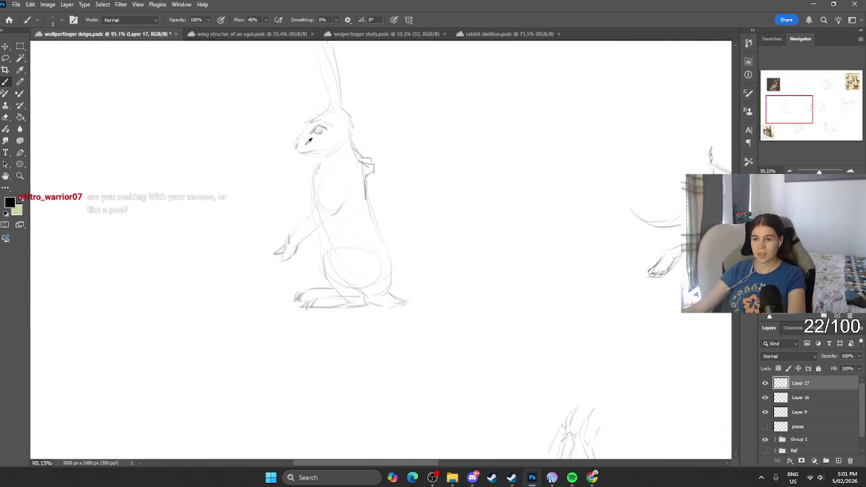
drag(303, 158, 304, 173)
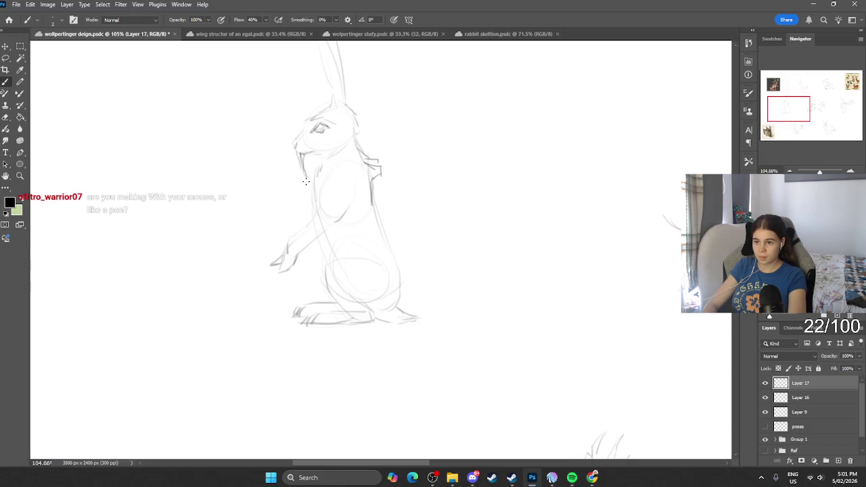
drag(292, 144, 294, 142)
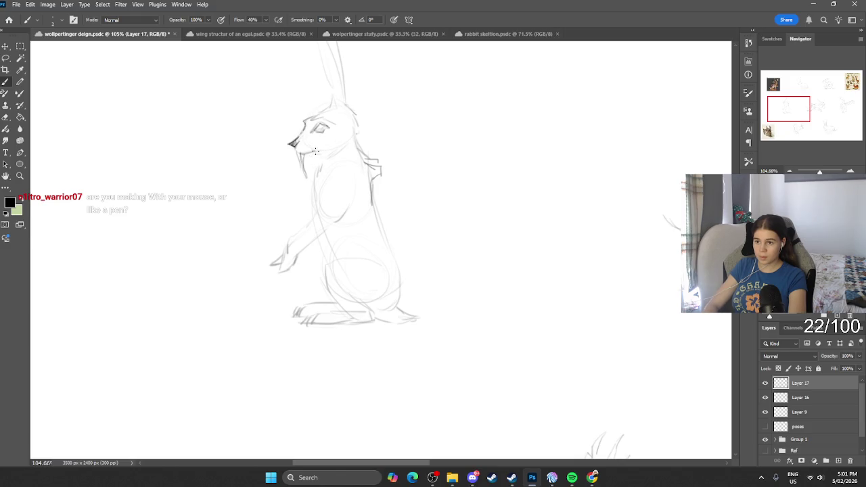
drag(324, 160, 316, 174)
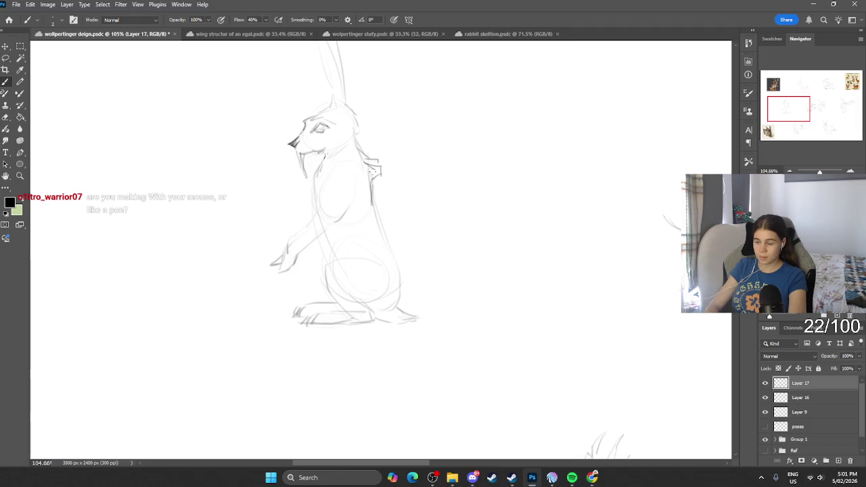
Draw and darken a long thin tail trailing along the ground from the hare's back.
mouse_move(398, 288)
mouse_down()
mouse_move(405, 308)
mouse_move(487, 321)
mouse_up()
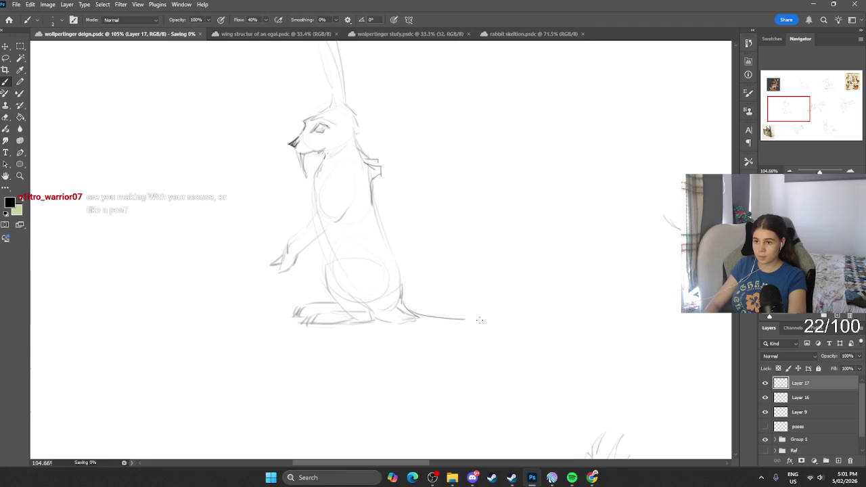
drag(381, 321, 478, 324)
scroll(471, 286, down, 2)
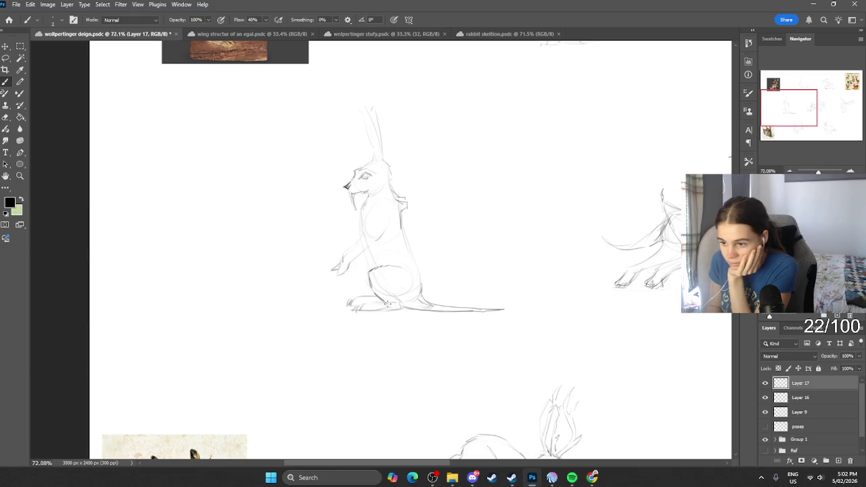
Touch up the hare's feet, draw its forearm down to the paw and sketch an ear line.
drag(373, 303, 363, 303)
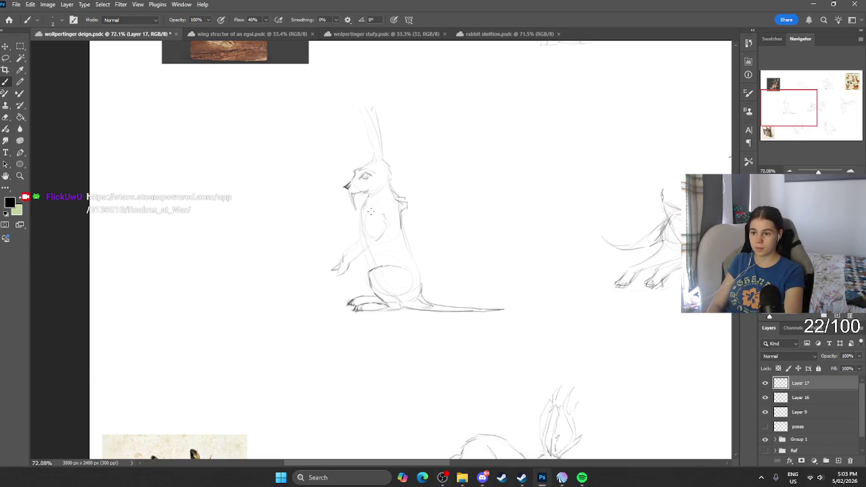
drag(365, 228, 345, 253)
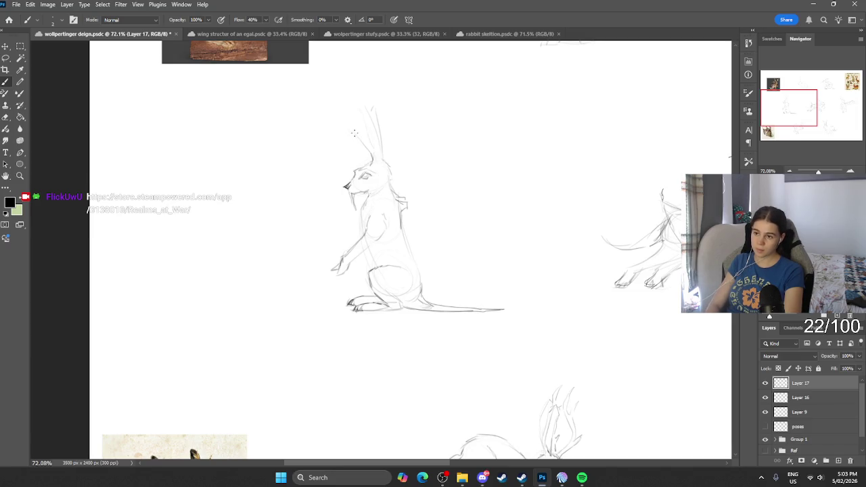
mouse_move(352, 136)
mouse_down()
mouse_move(353, 157)
mouse_move(351, 122)
mouse_move(373, 157)
mouse_move(372, 123)
mouse_move(383, 158)
mouse_up()
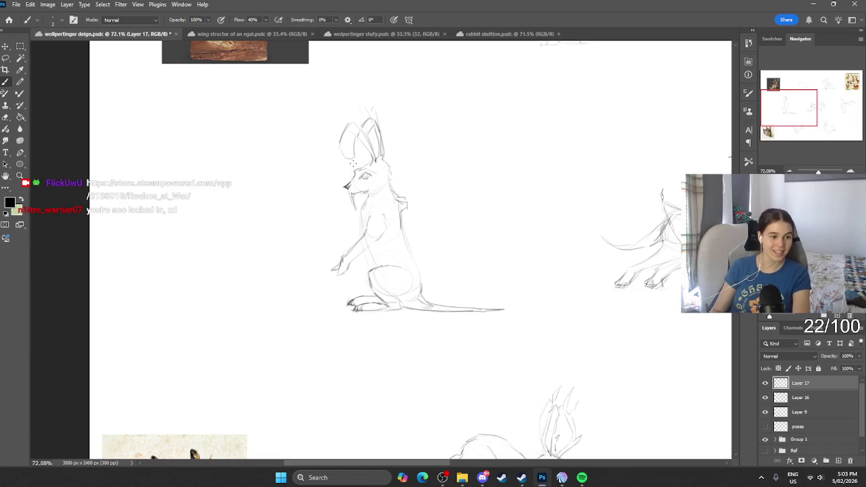
key(e)
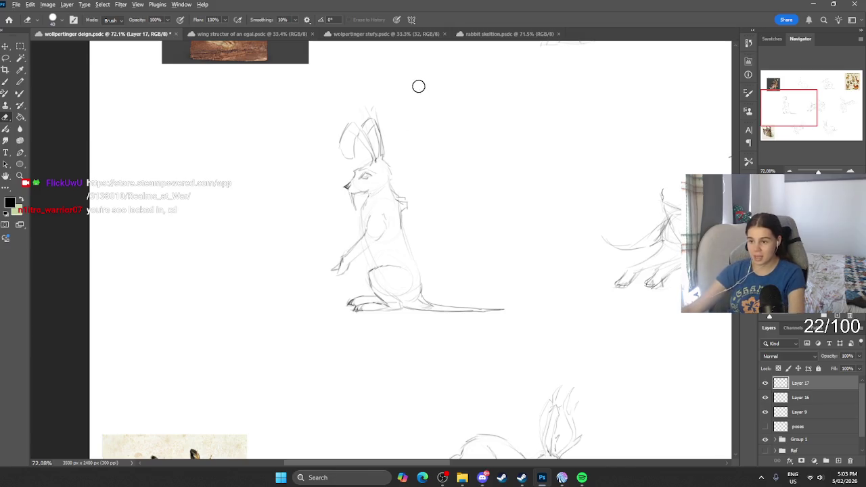
Erase the hare's old ear strokes and draw tall antler shapes with darkened bases above its head.
scroll(398, 180, down, 3)
scroll(408, 209, up, 1)
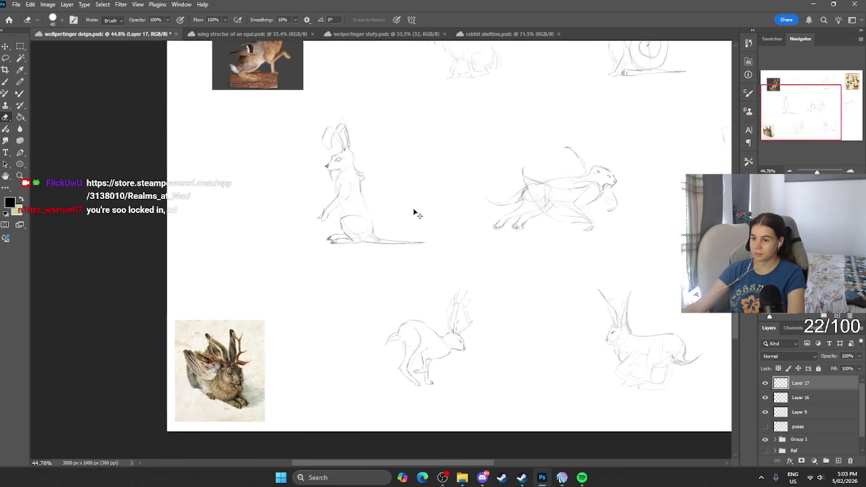
scroll(414, 214, up, 1)
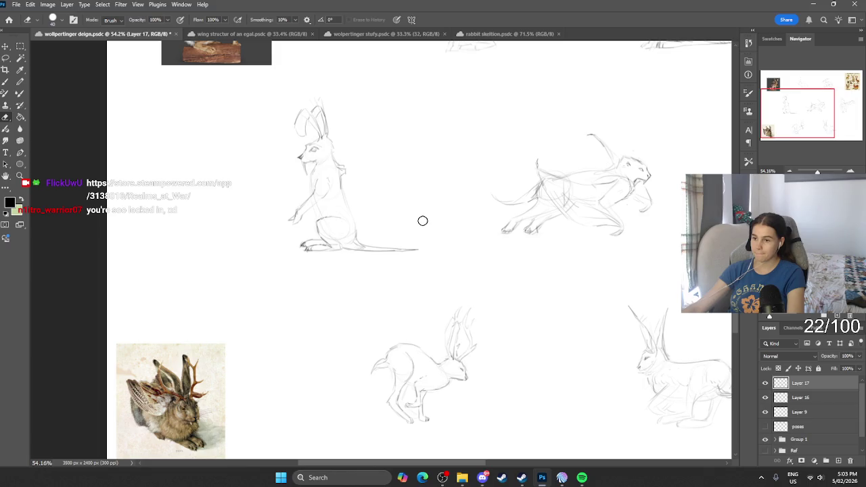
key(b)
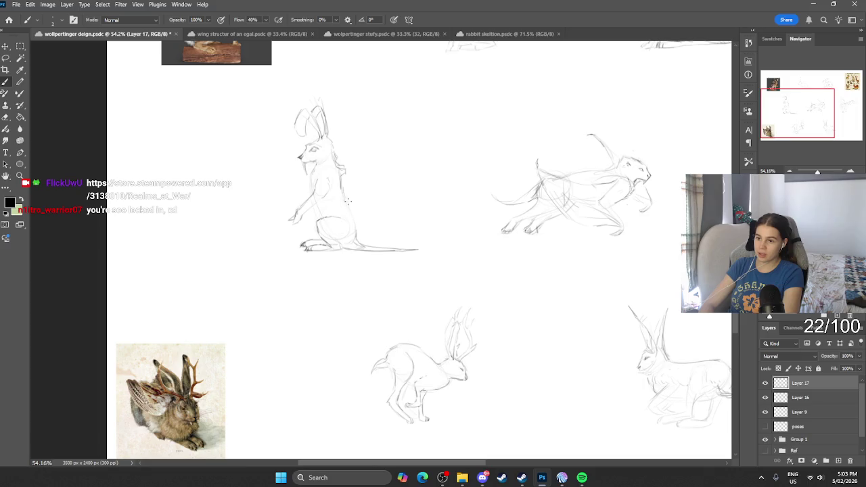
key(e)
drag(304, 126, 324, 90)
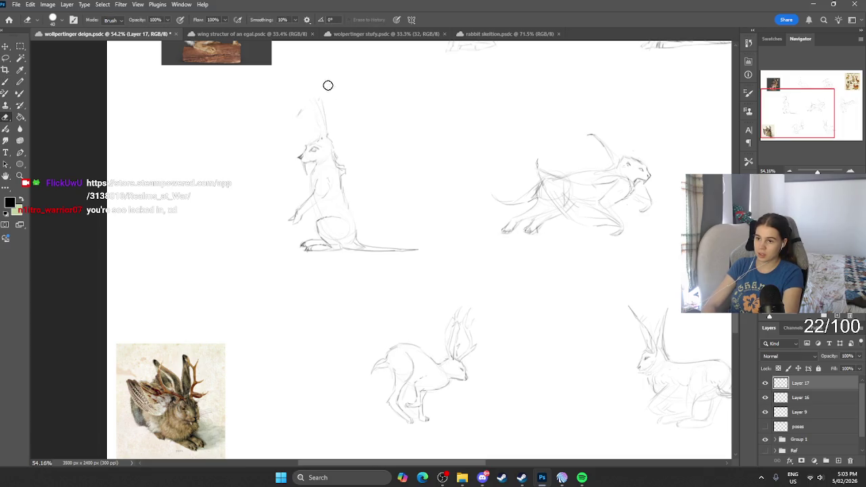
key(b)
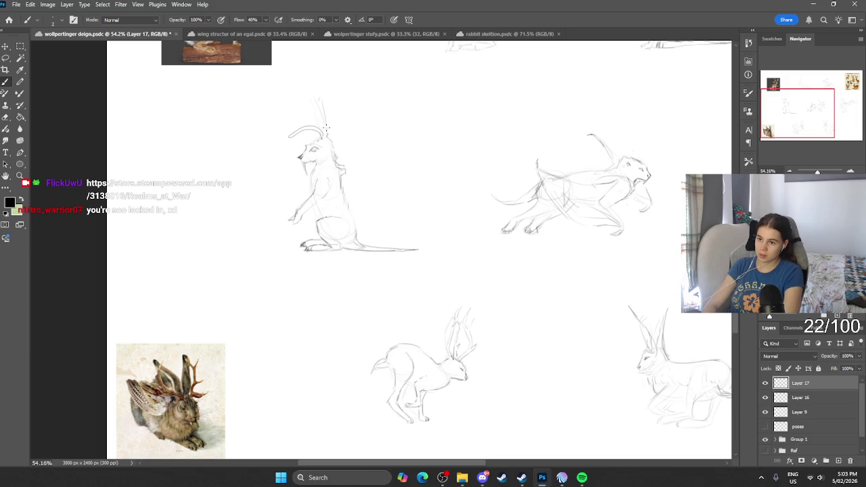
drag(313, 108, 329, 134)
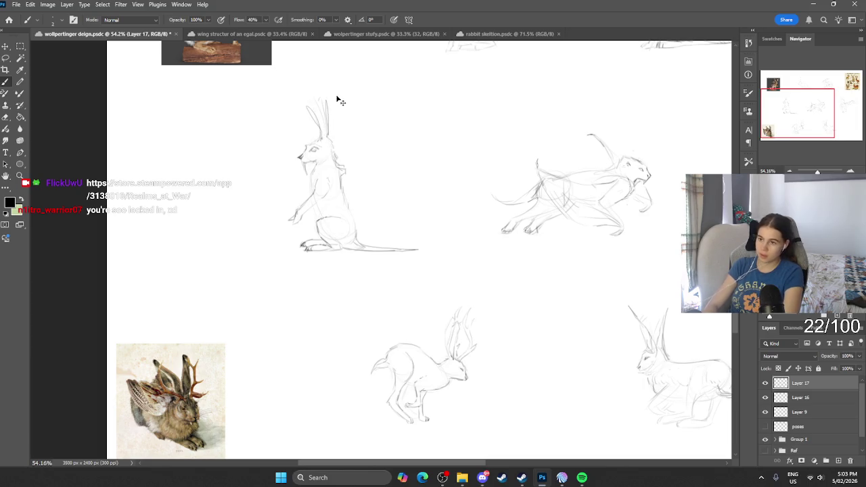
mouse_move(322, 135)
mouse_down()
mouse_move(315, 143)
mouse_move(312, 103)
mouse_up()
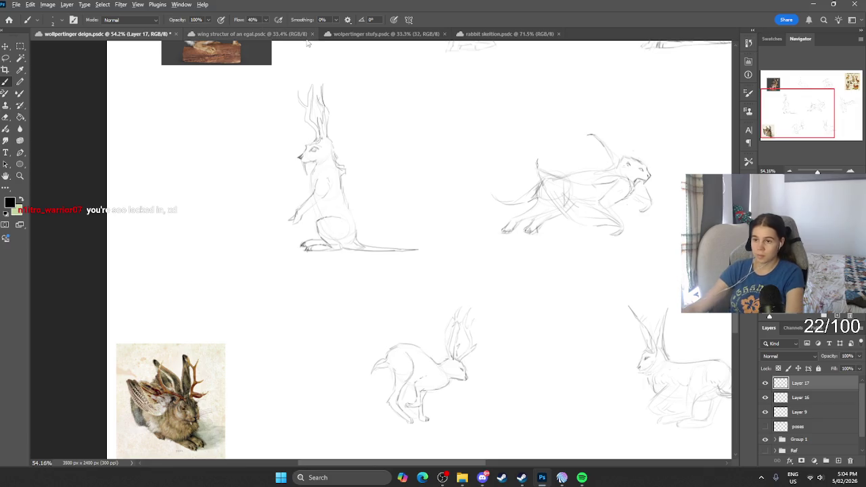
scroll(295, 110, up, 2)
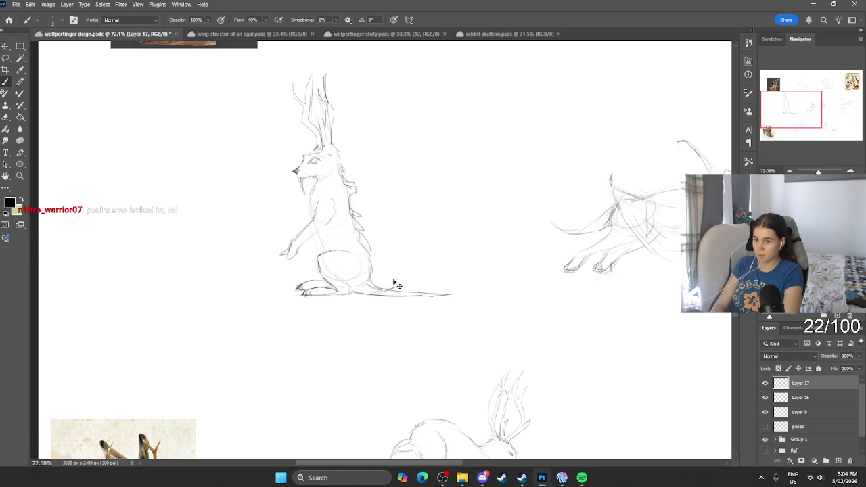
Add face, eye and chest-edge fur strokes, then erase the spines poking out of the chest.
drag(309, 163, 315, 159)
drag(350, 184, 356, 207)
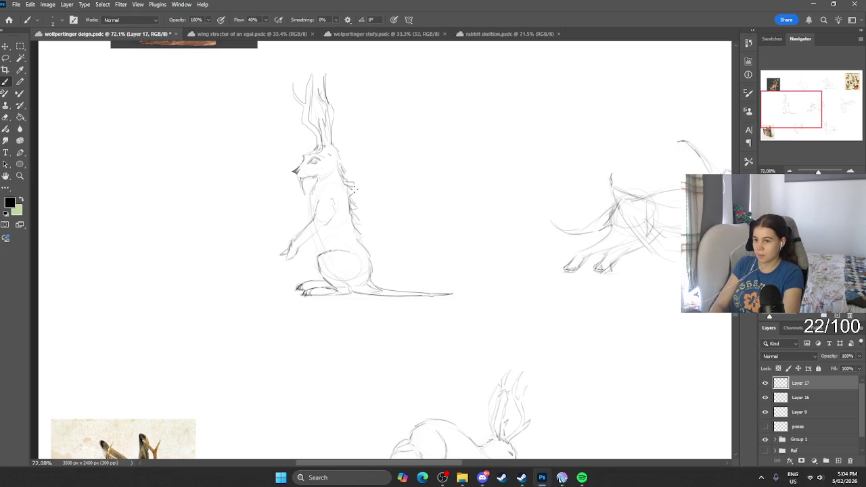
key(e)
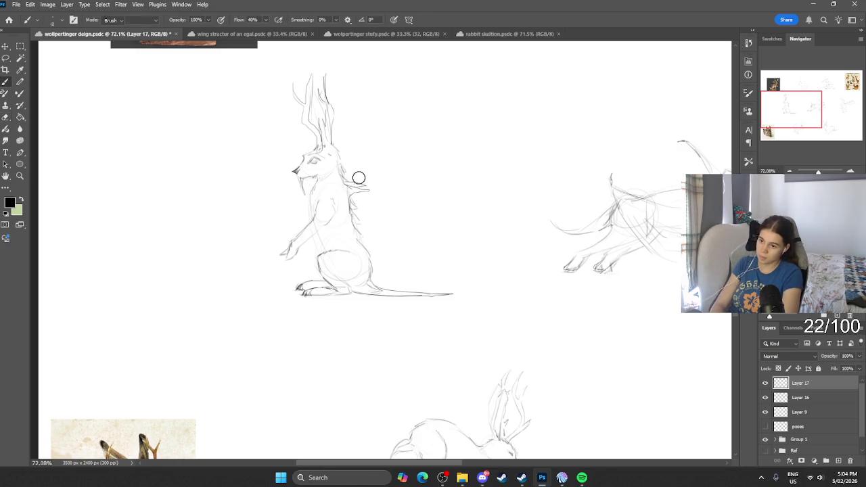
drag(369, 189, 356, 192)
key(b)
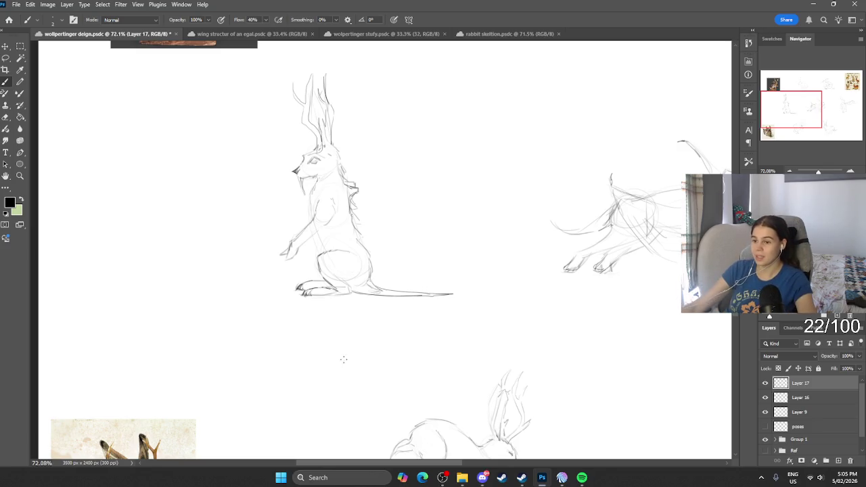
Toggle Layer 17 and Layer 16 visibility to compare the hare's antler and tail strokes.
scroll(310, 284, down, 5)
scroll(375, 293, right, 3)
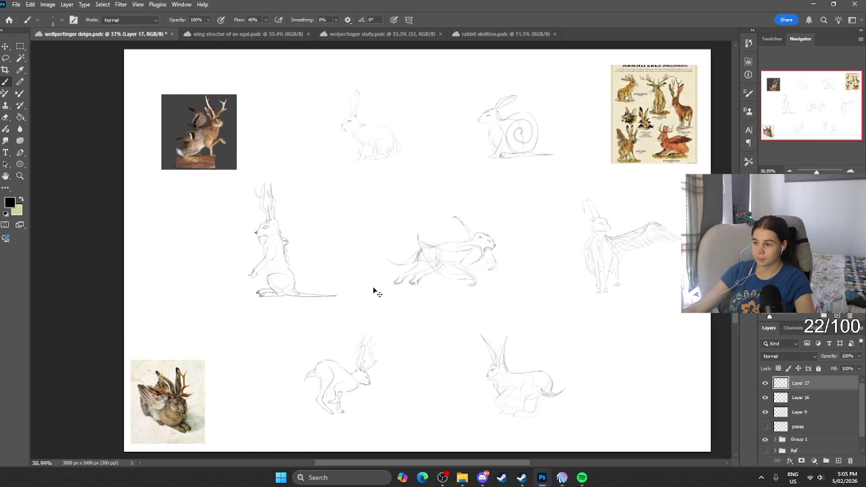
scroll(372, 292, right, 2)
scroll(373, 291, up, 1)
scroll(372, 291, up, 1)
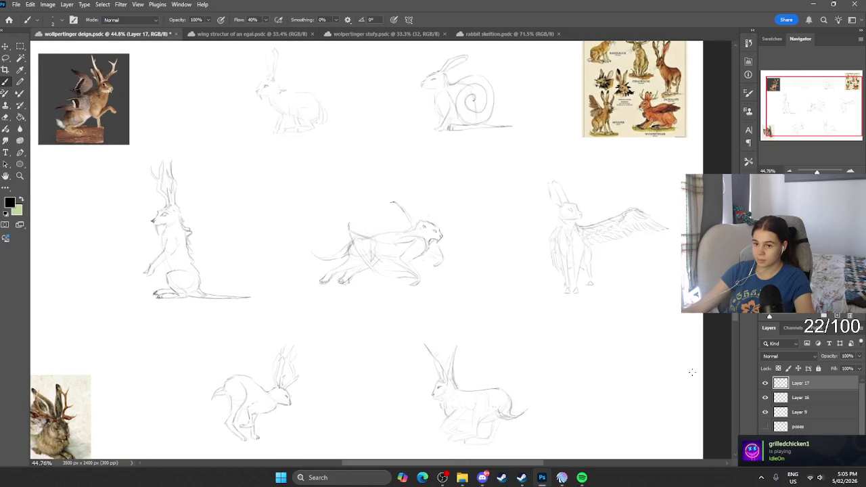
click(765, 383)
click(765, 383)
click(765, 383)
click(765, 383)
click(765, 383)
click(765, 398)
click(765, 397)
click(765, 397)
click(765, 410)
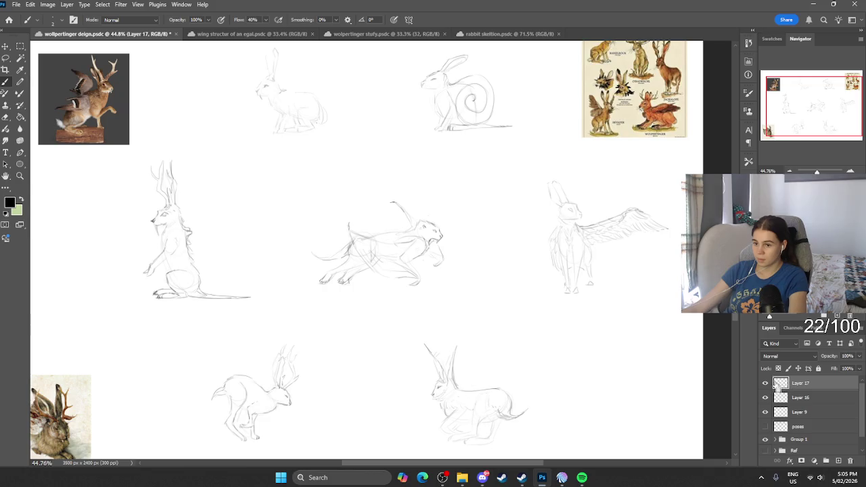
click(765, 383)
click(766, 383)
Zoom in and darken the underside of the standing hare's tail.
scroll(136, 244, up, 3)
scroll(135, 244, up, 3)
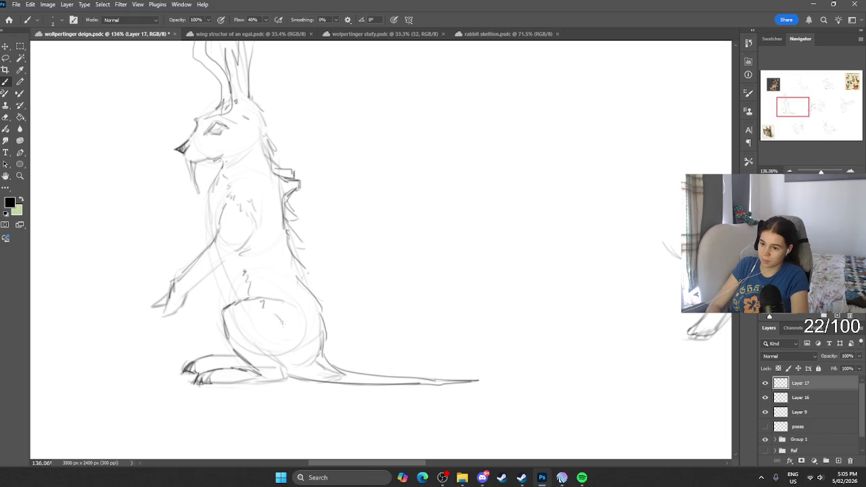
scroll(311, 304, down, 2)
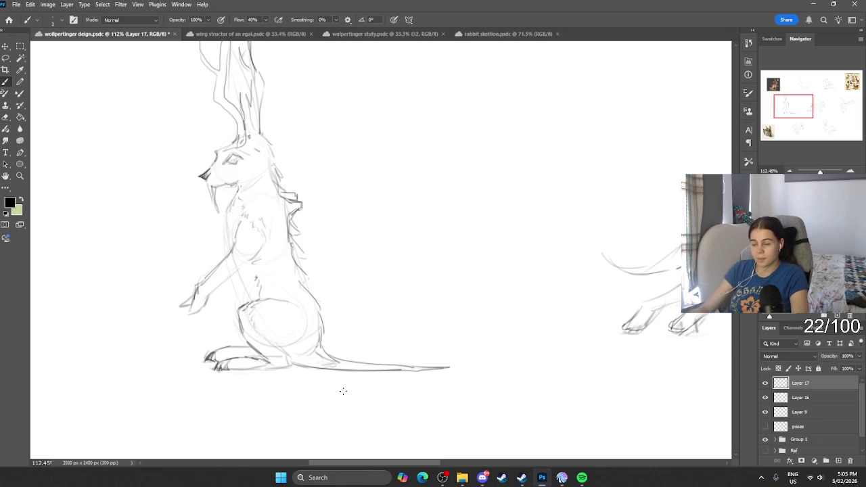
drag(313, 366, 351, 364)
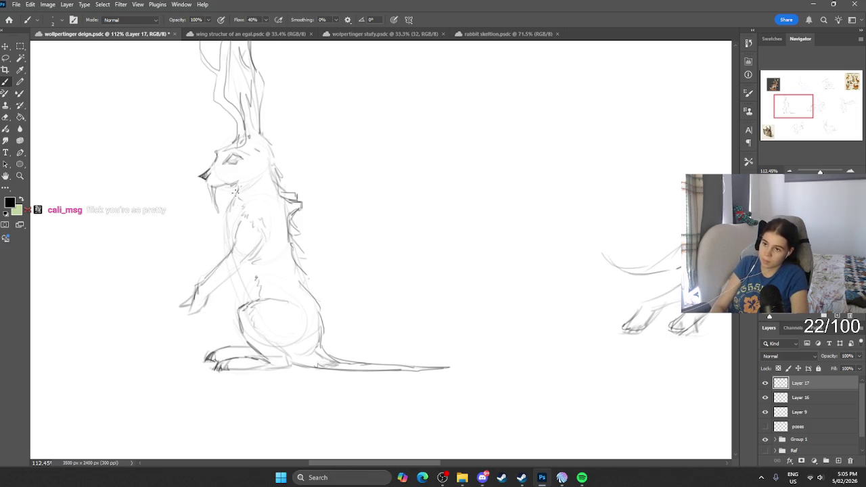
Review the eagle wing, rabbit pose and rabbit anatomy references, then darken the hare's chest edge on the design.
click(230, 34)
click(379, 34)
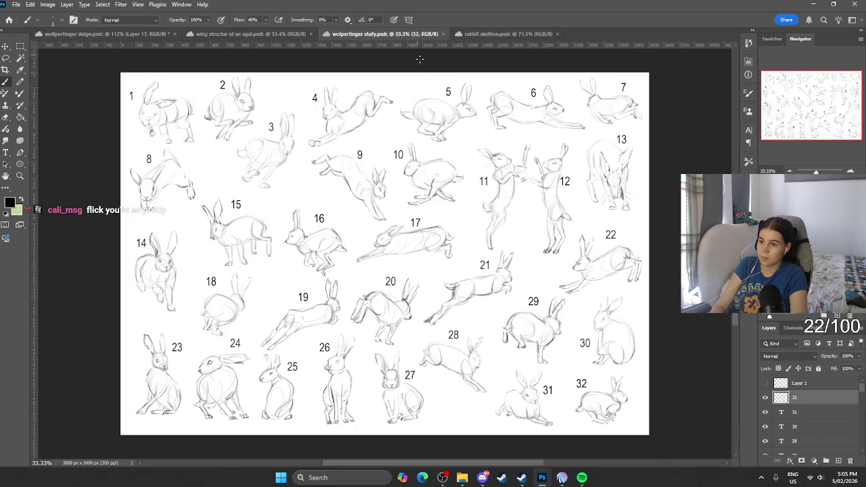
click(497, 34)
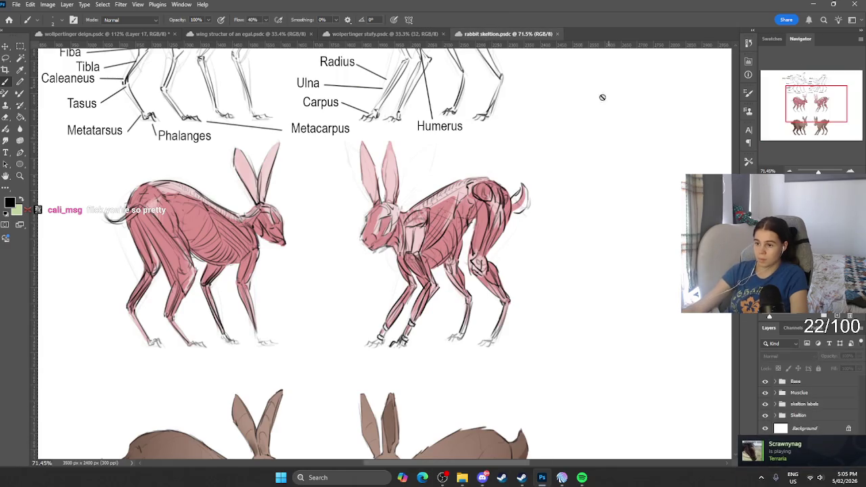
scroll(406, 284, up, 3)
scroll(451, 315, up, 2)
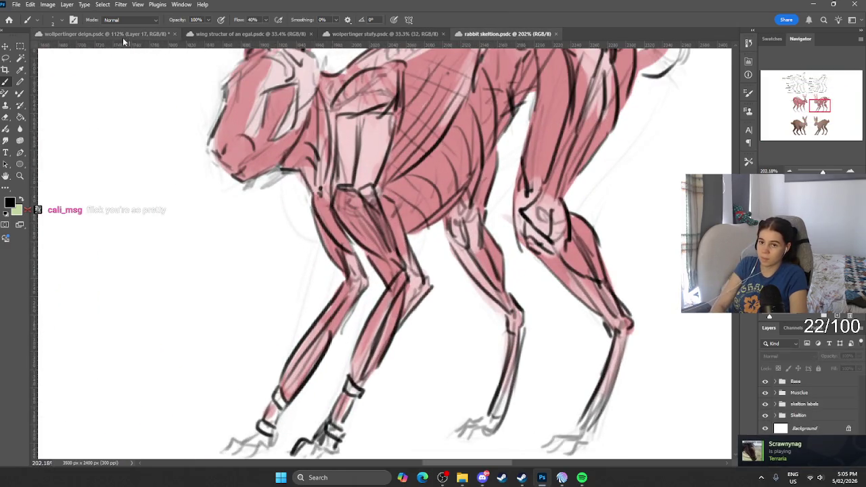
click(123, 35)
drag(242, 219, 234, 264)
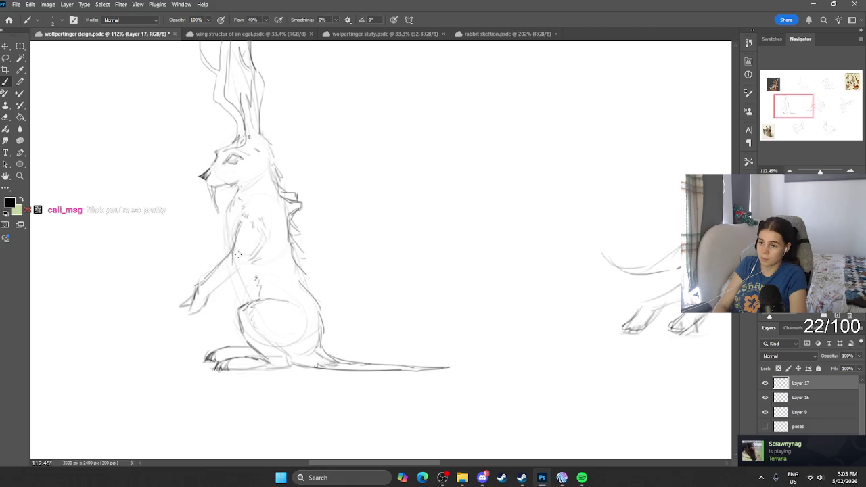
Redraw the hare's arm, forearm toward the paw and chest with darker strokes, undoing one.
drag(256, 230, 230, 270)
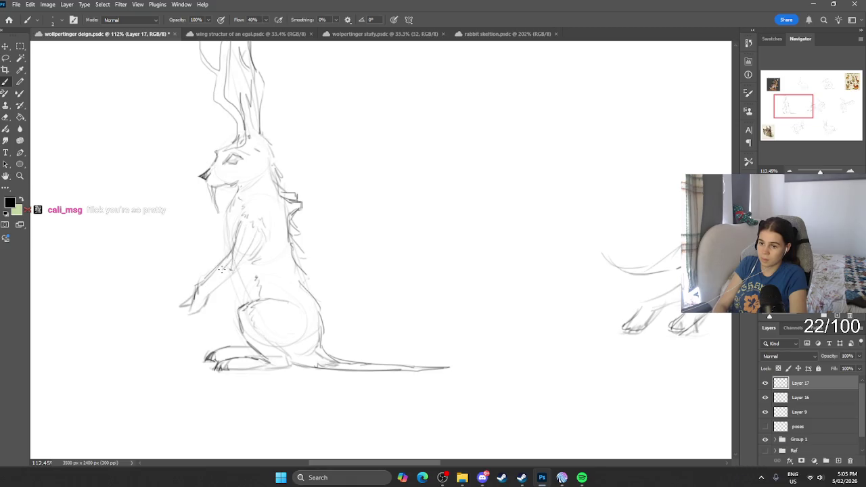
drag(197, 294, 192, 321)
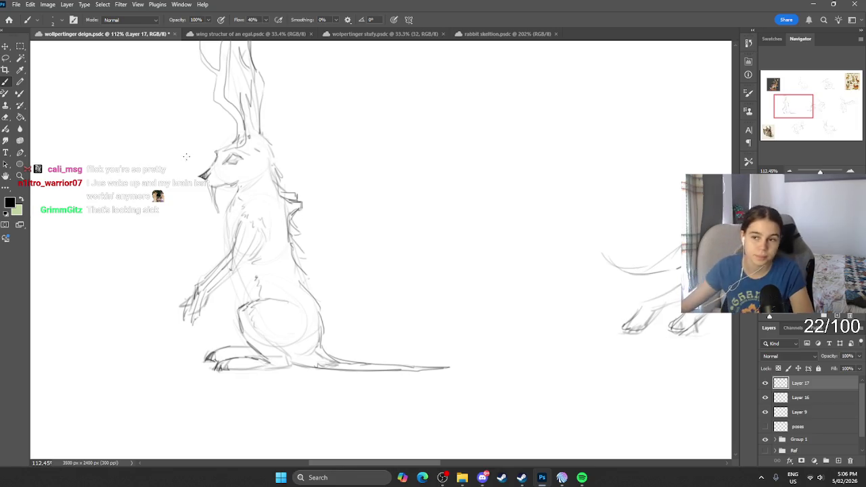
scroll(254, 164, up, 3)
key(ctrl+z)
key(ctrl+z)
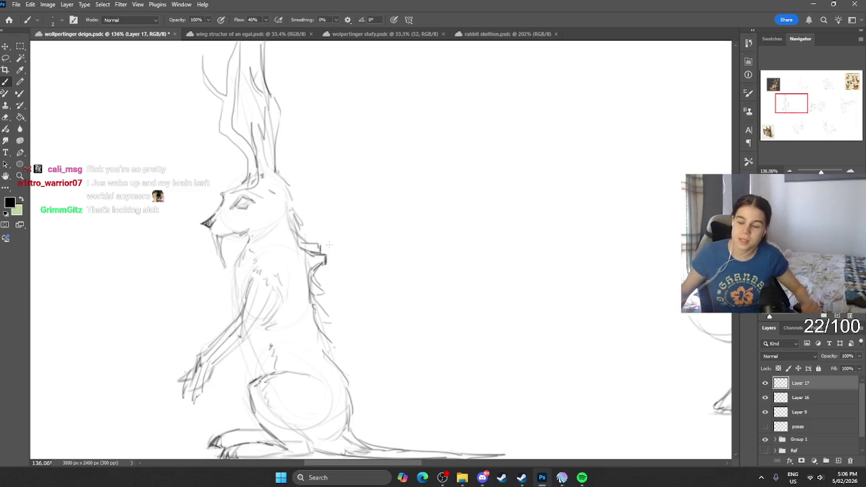
scroll(268, 362, down, 2)
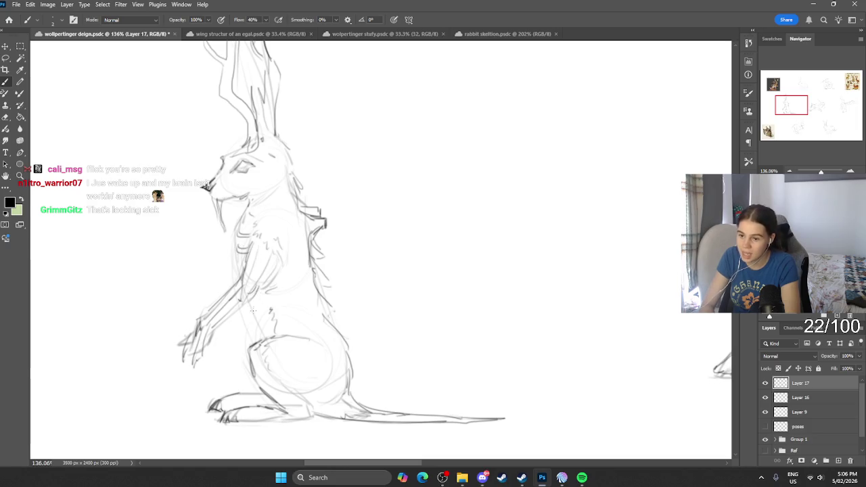
drag(265, 295, 262, 326)
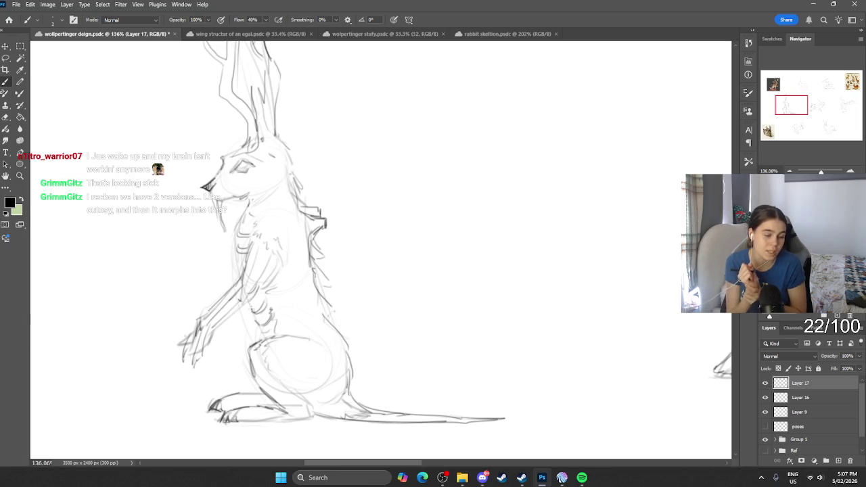
scroll(300, 214, down, 2)
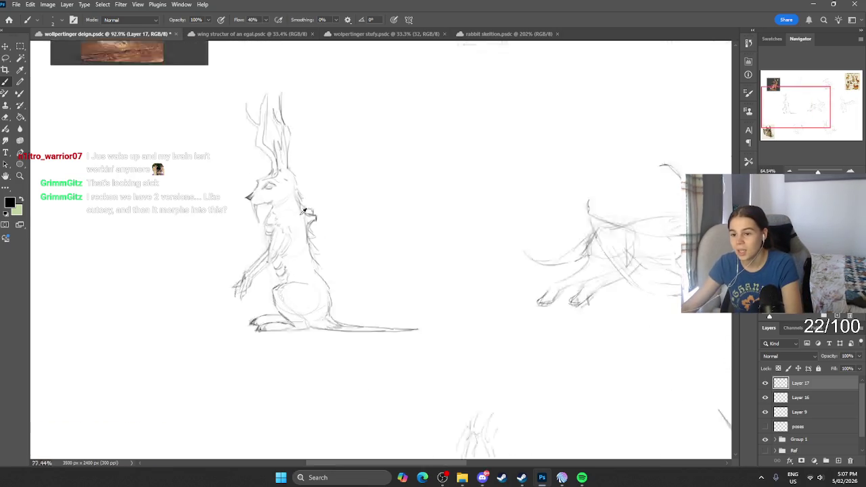
Zoom out over the sheet and toggle Layer 16 visibility to compare strokes.
scroll(300, 214, down, 4)
scroll(301, 215, up, 2)
scroll(352, 237, up, 2)
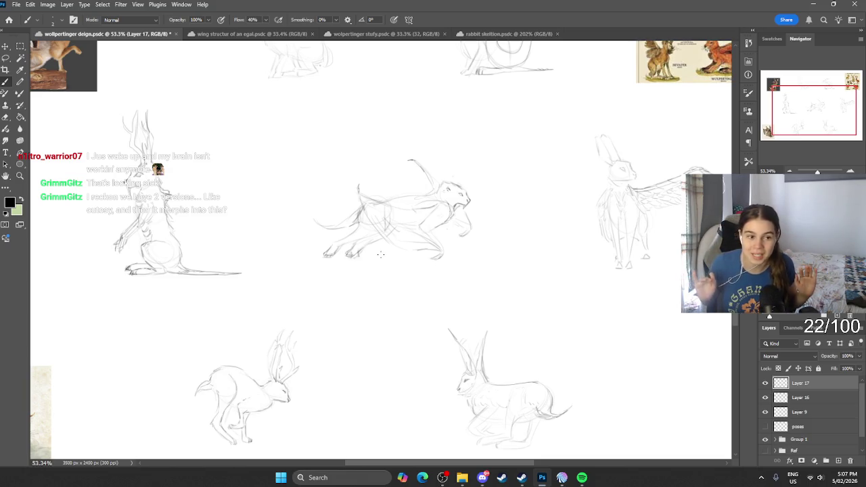
scroll(304, 196, up, 1)
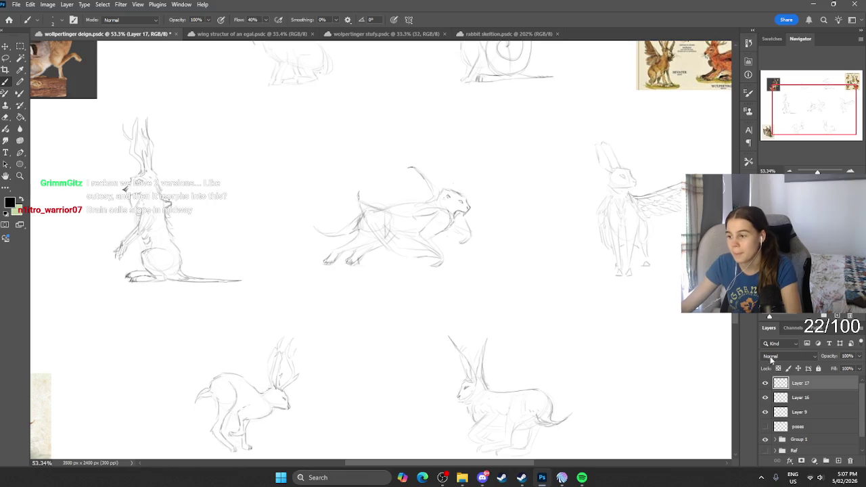
click(763, 397)
click(764, 399)
Make Layer 17 the active layer and add short strokes to the running creature's head.
click(785, 399)
click(765, 383)
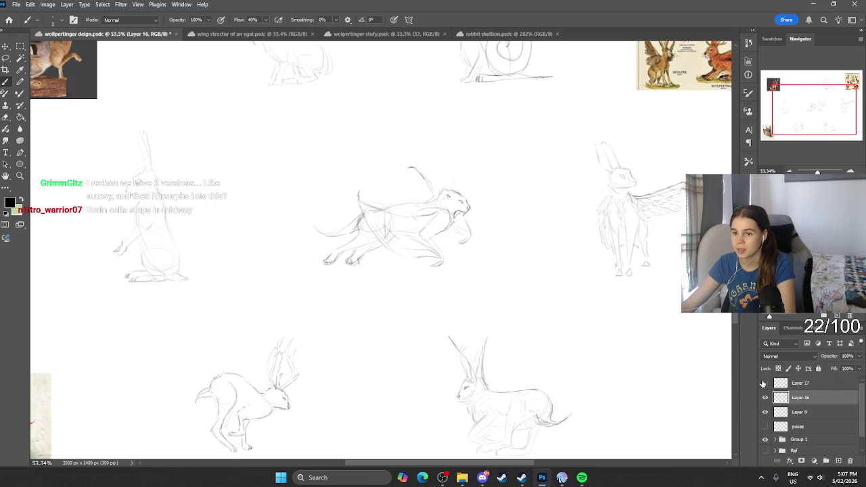
click(788, 383)
click(838, 461)
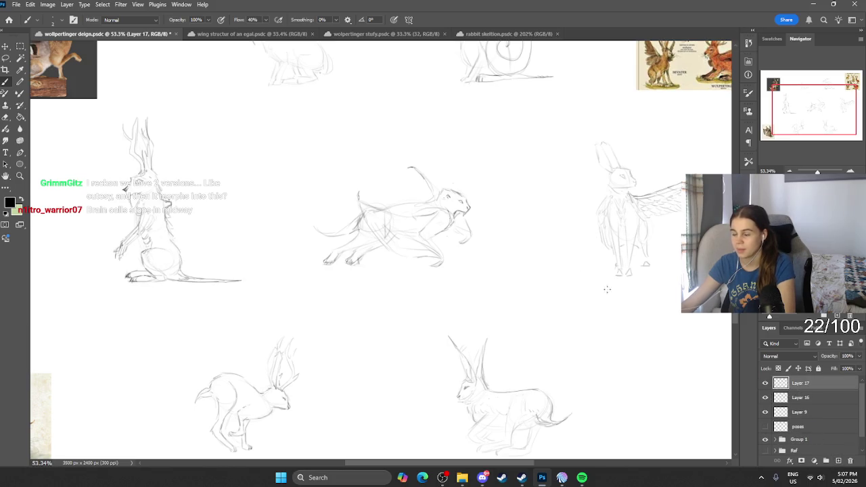
scroll(534, 255, up, 2)
mouse_move(424, 162)
mouse_down()
mouse_move(408, 169)
mouse_move(415, 171)
mouse_up()
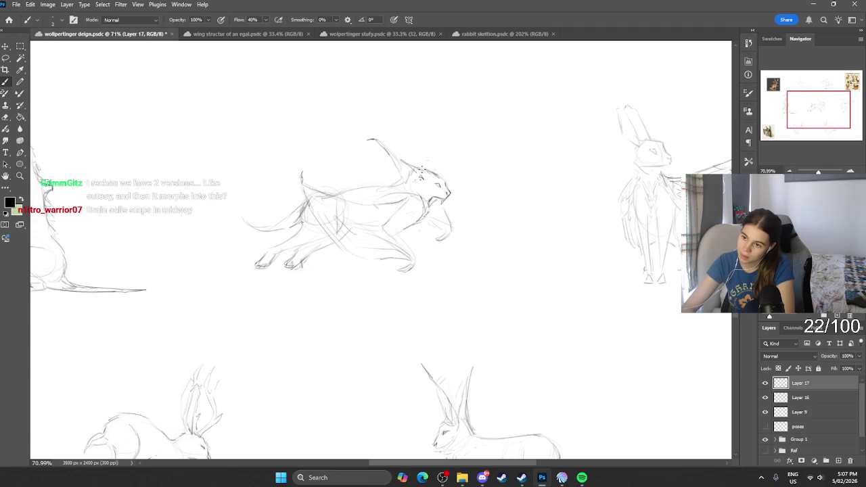
Delete the extra Layer 17 and draw a tail sweeping left from the running creature's hips on Layer 16.
key(Delete)
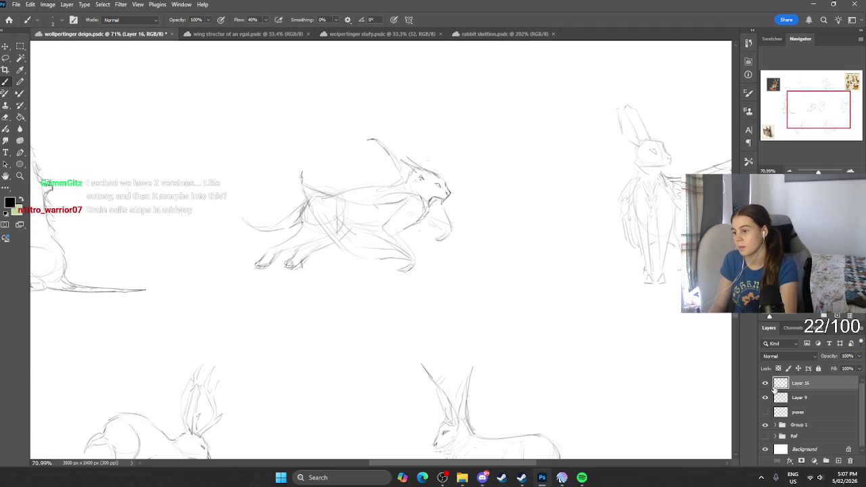
click(765, 383)
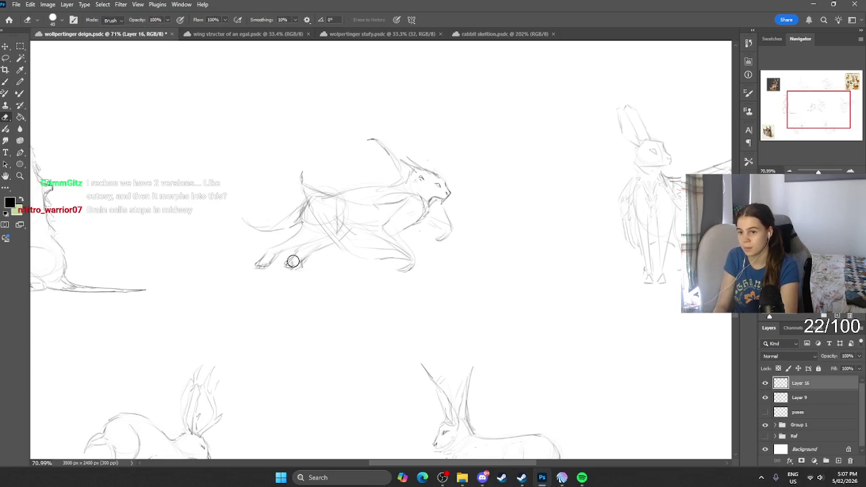
key(ctrl+z)
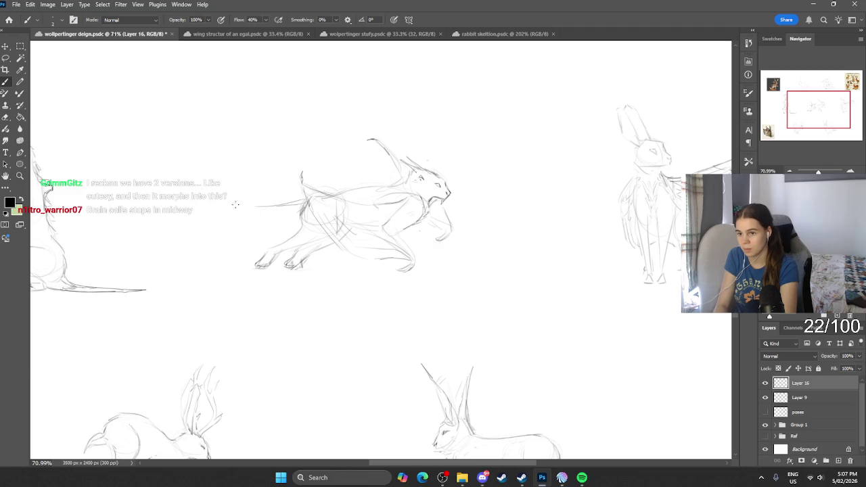
drag(224, 197, 307, 214)
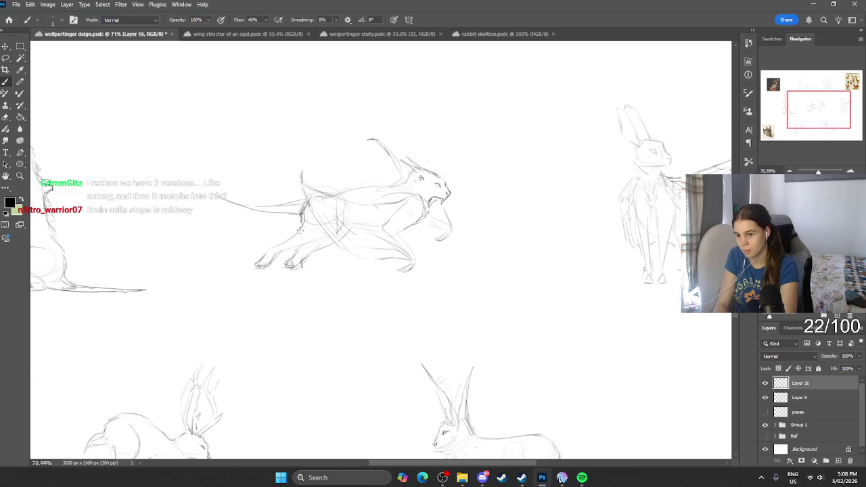
drag(285, 244, 249, 269)
key(ctrl+z)
Try erasing the new tail, undo it, and toggle Layer 9 to check the tail.
key(e)
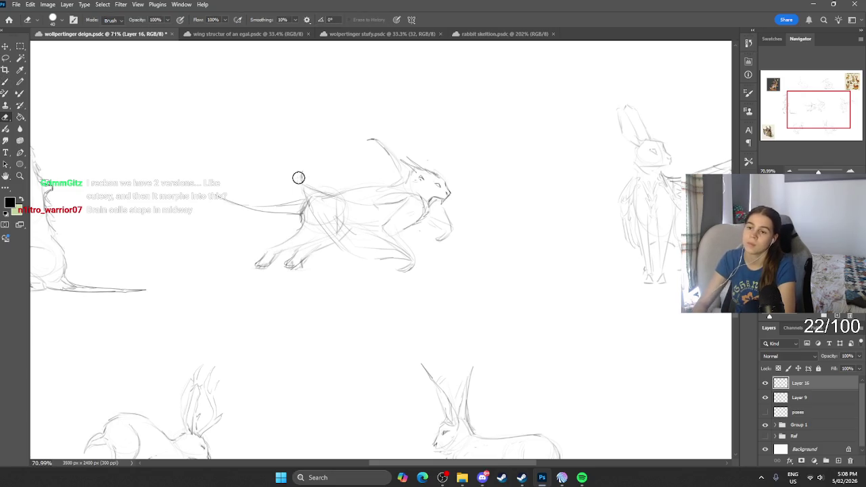
mouse_move(295, 202)
mouse_down()
mouse_move(224, 206)
mouse_move(224, 198)
mouse_up()
key(ctrl+z)
key(b)
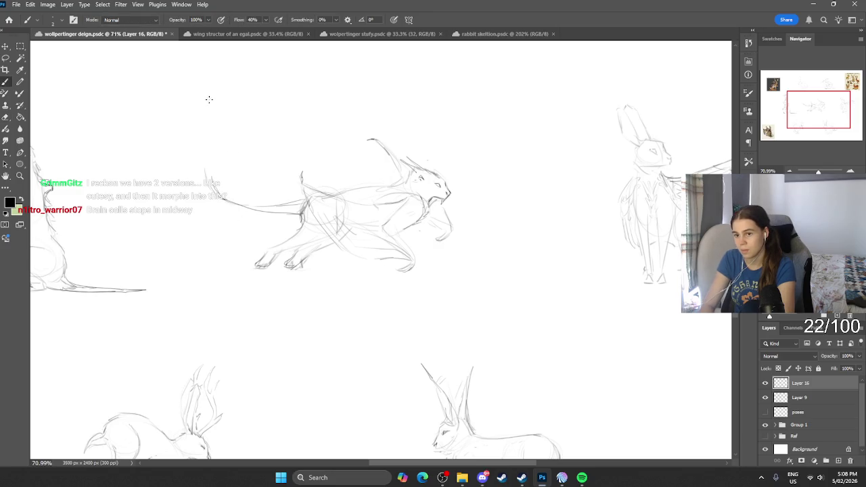
click(765, 398)
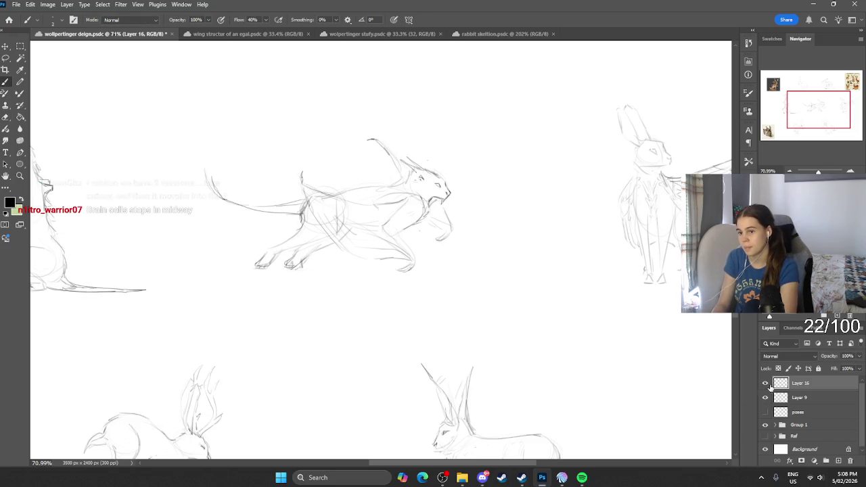
scroll(280, 370, down, 3)
scroll(279, 371, up, 1)
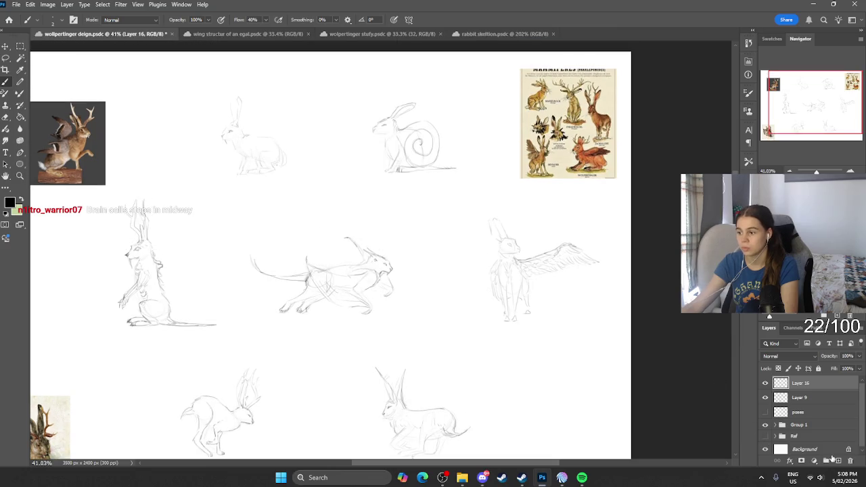
Add a new layer and darken the crouching hare's eye and muzzle line up to the forehead.
click(839, 461)
scroll(209, 83, up, 2)
scroll(282, 124, up, 2)
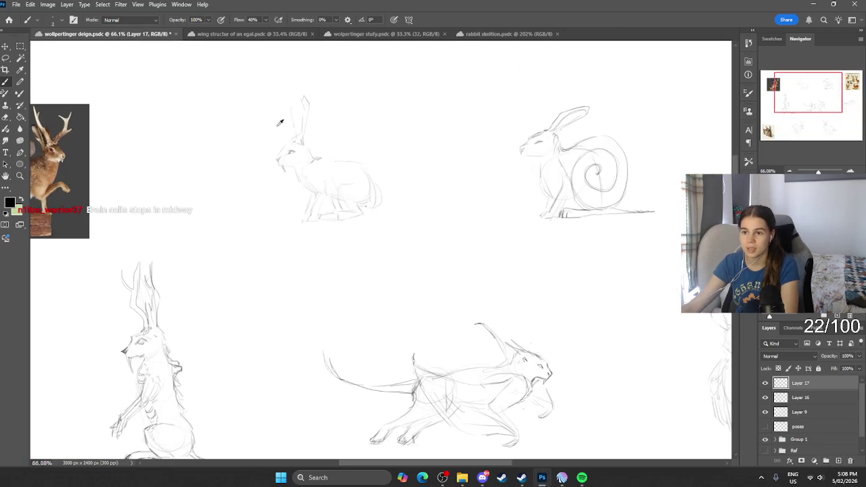
scroll(303, 115, up, 1)
scroll(301, 128, up, 2)
scroll(302, 156, up, 2)
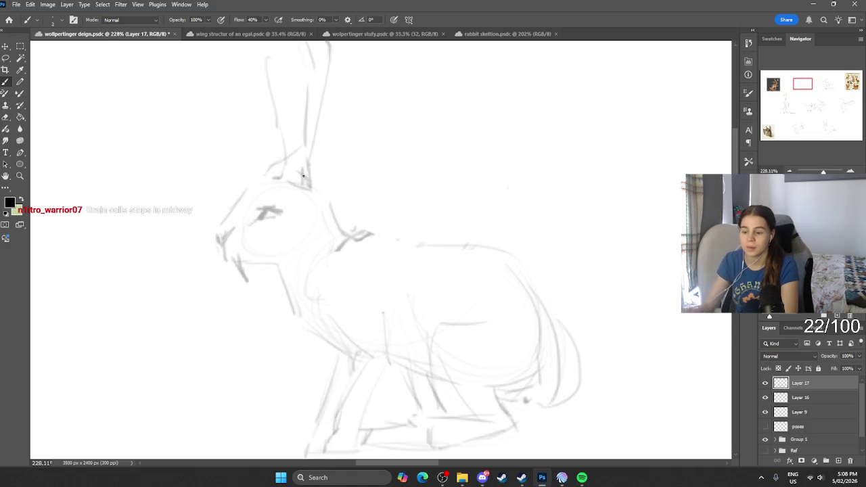
drag(273, 210, 258, 218)
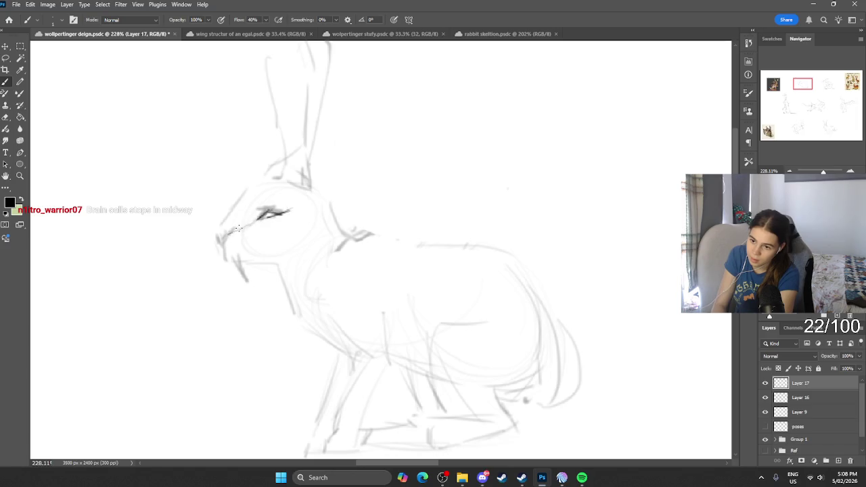
drag(218, 236, 251, 184)
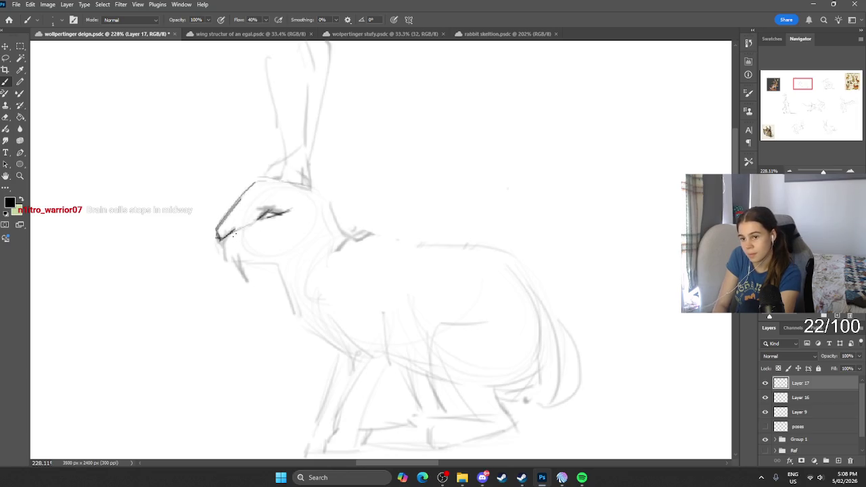
drag(223, 252, 249, 286)
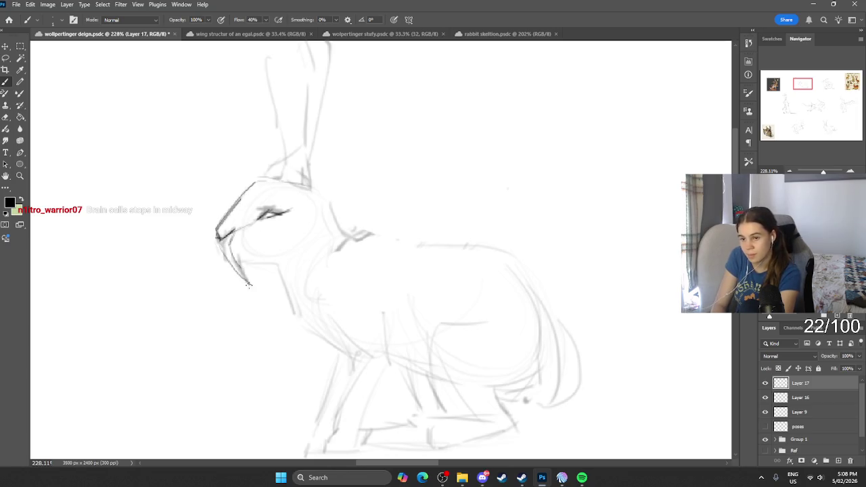
key(ctrl+z)
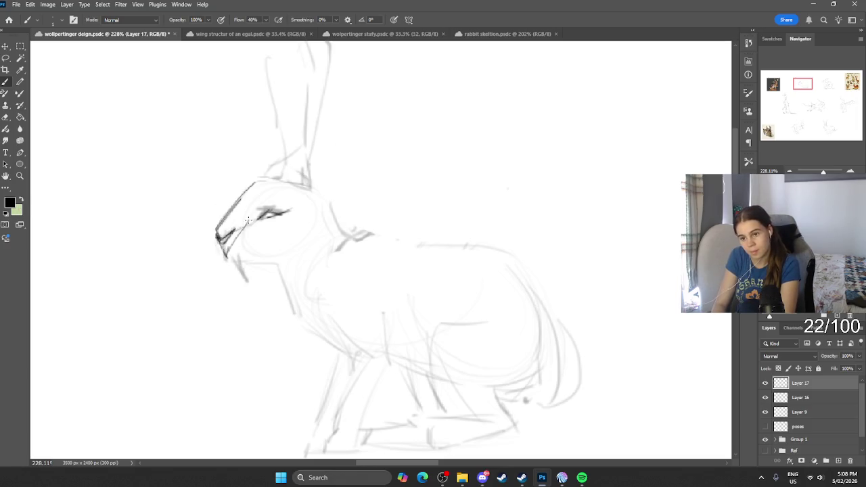
Draw pointed fangs below the crouching hare's muzzle with a joining jaw stroke and extended head outline.
mouse_move(215, 234)
mouse_down()
mouse_move(227, 269)
mouse_move(255, 226)
mouse_move(246, 274)
mouse_up()
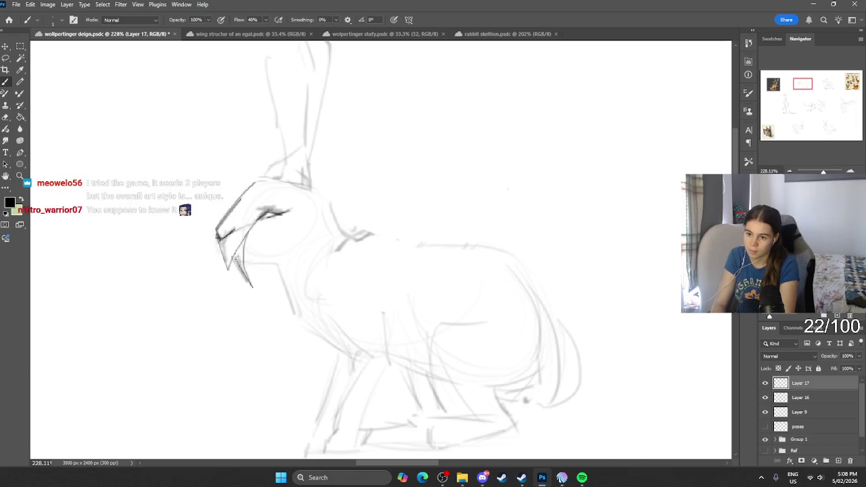
key(ctrl+z)
key(ctrl+z)
mouse_move(256, 223)
mouse_down()
mouse_move(226, 264)
mouse_move(285, 235)
mouse_up()
drag(298, 205, 287, 234)
mouse_move(301, 195)
mouse_down()
mouse_move(320, 188)
mouse_move(297, 214)
mouse_move(343, 226)
mouse_move(336, 255)
mouse_move(376, 217)
mouse_move(351, 140)
mouse_move(376, 220)
mouse_up()
Draw a long curved antler rising up and back from the crouching hare's head.
drag(342, 129, 448, 59)
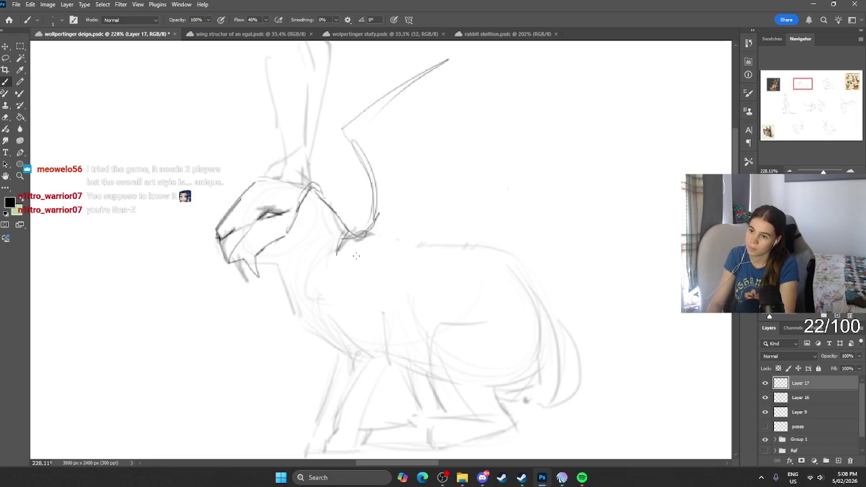
scroll(356, 255, down, 5)
scroll(426, 234, up, 2)
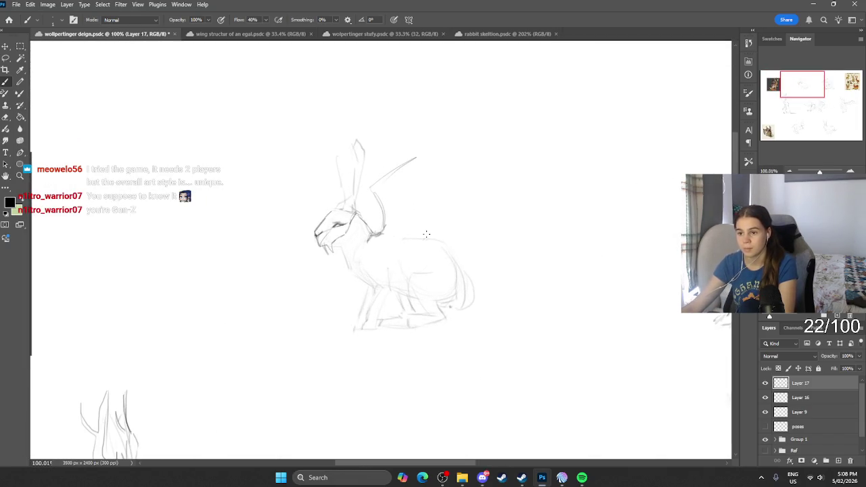
key(e)
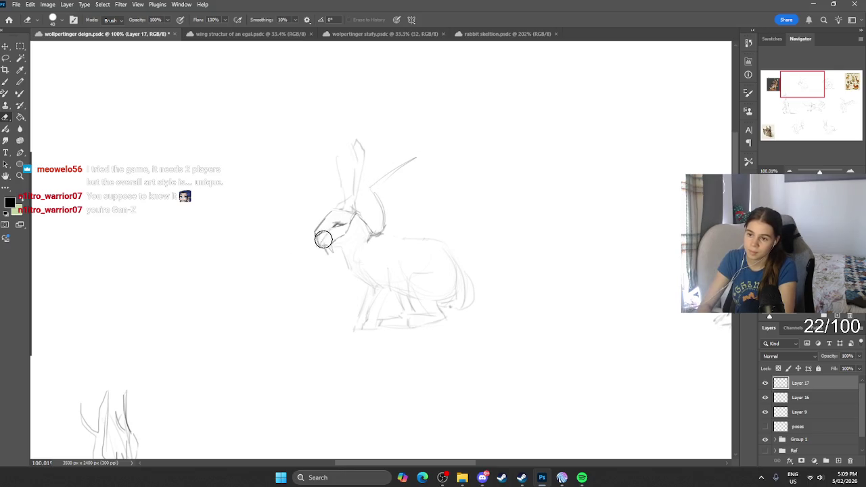
key(b)
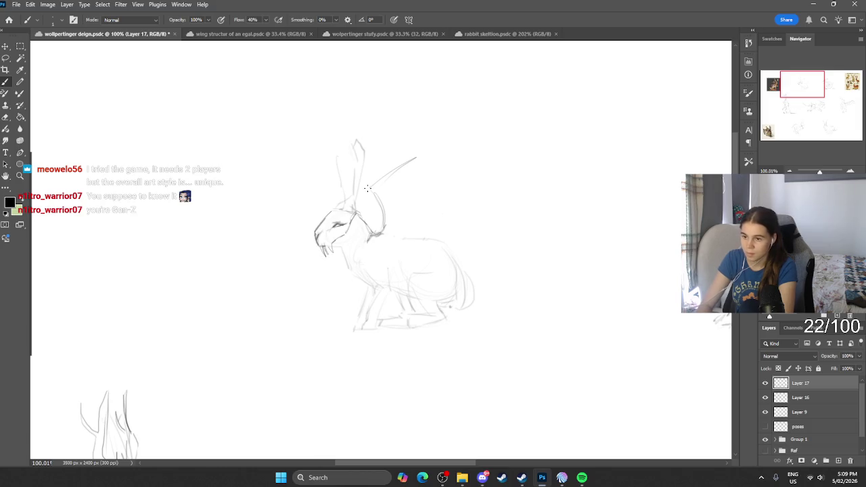
scroll(367, 188, up, 3)
scroll(353, 236, down, 1)
scroll(353, 235, down, 1)
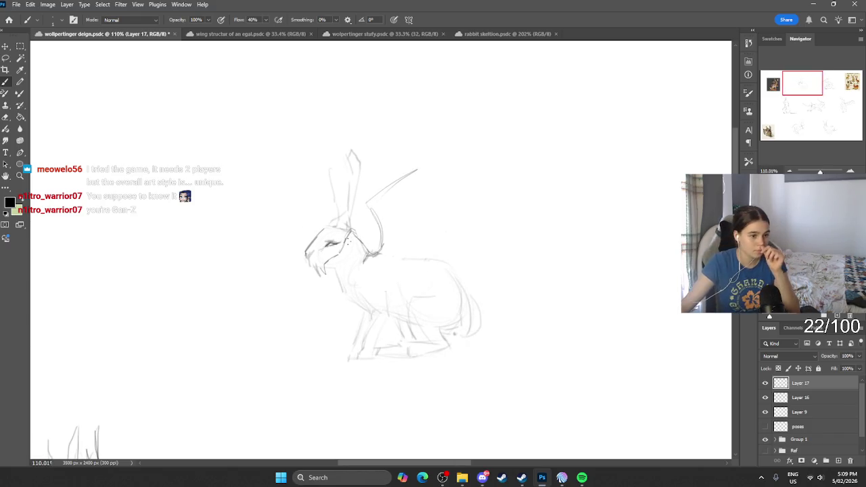
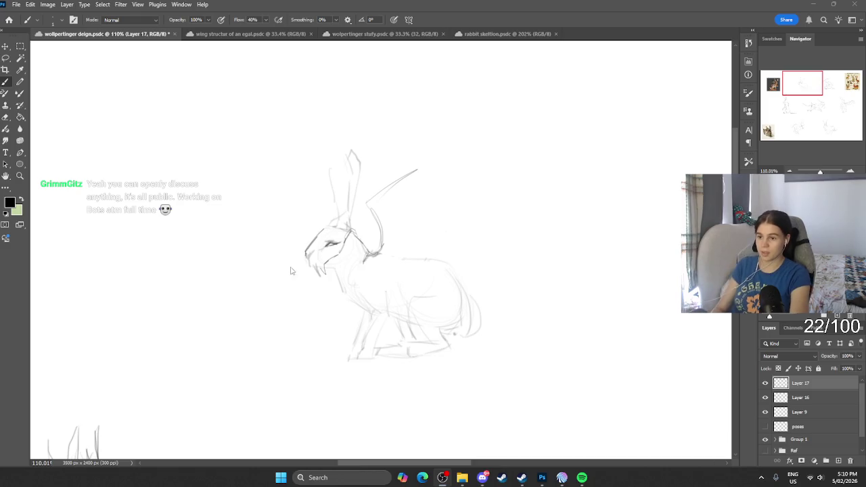
Erase the stray lines at the hare's ear base.
click(362, 234)
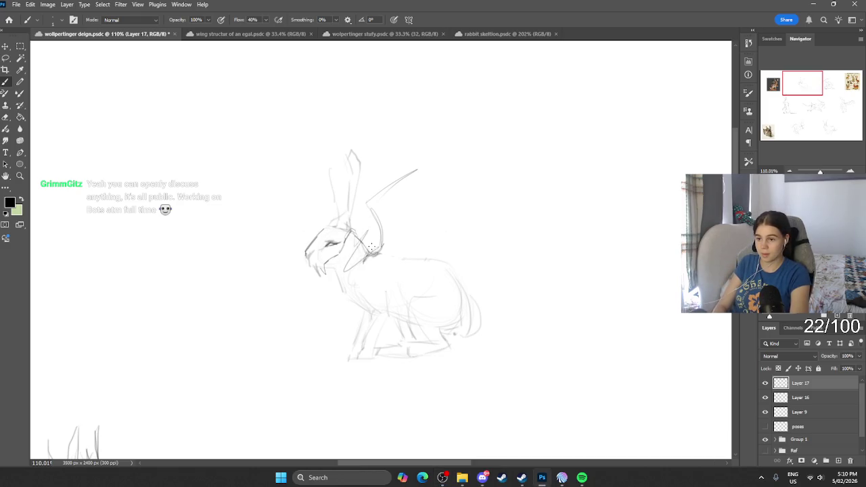
key(e)
drag(365, 227, 349, 226)
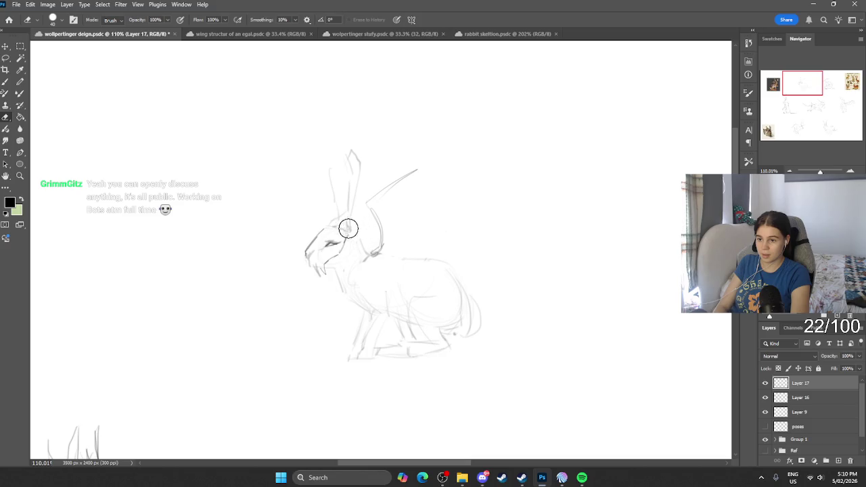
Redraw the hare's neck, back, chin and rump lines, discarding a chest stroke.
key(b)
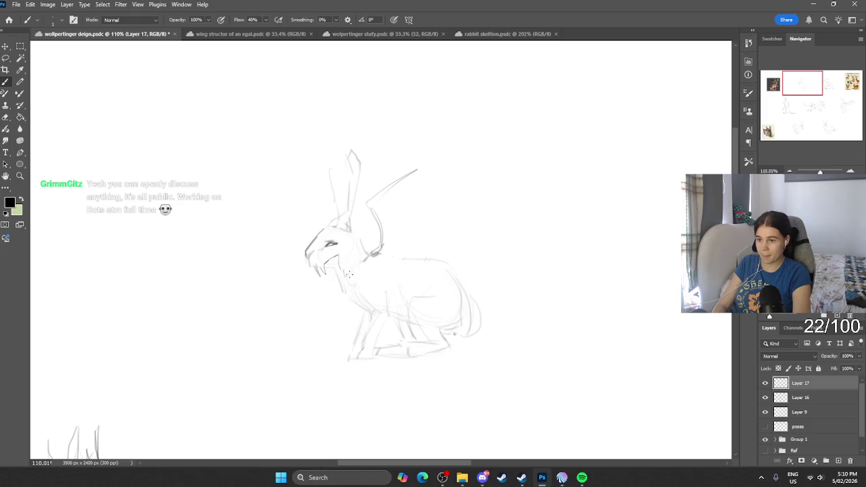
drag(370, 292, 395, 302)
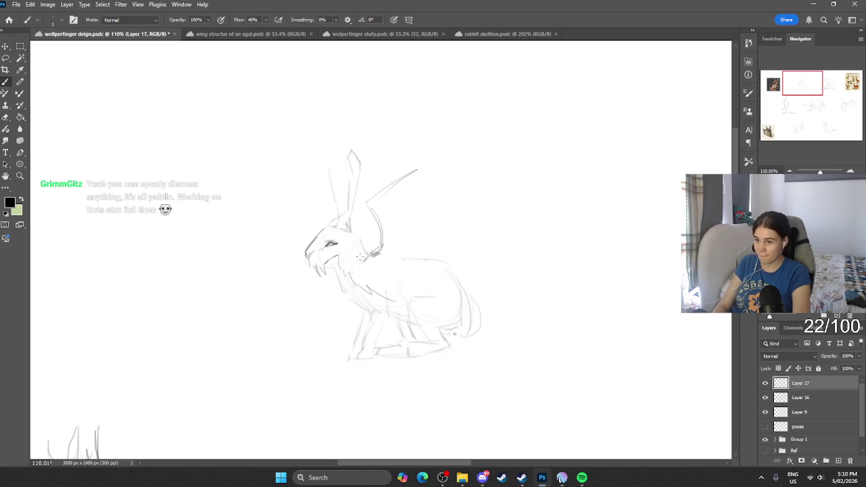
key(ctrl+z)
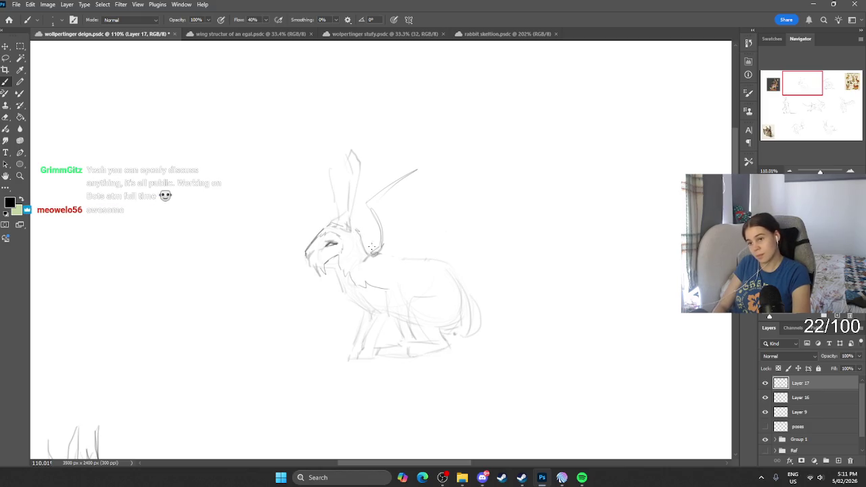
mouse_move(363, 240)
mouse_down()
mouse_move(371, 253)
mouse_move(414, 257)
mouse_up()
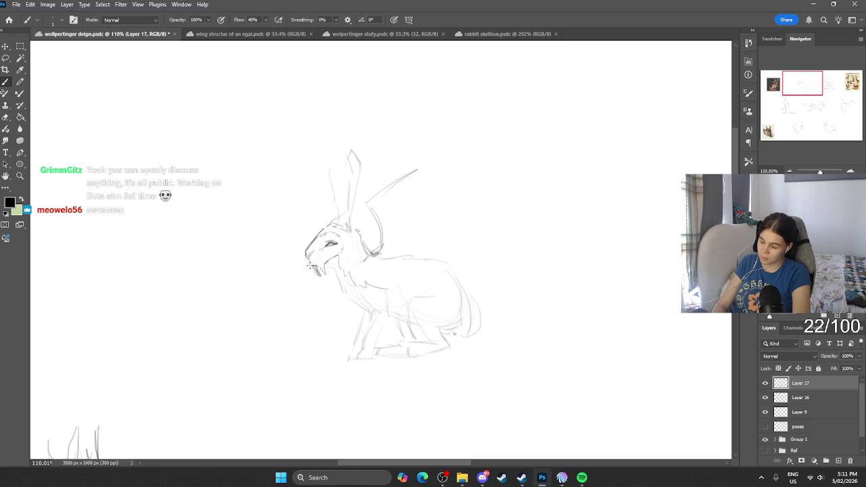
drag(310, 264, 308, 251)
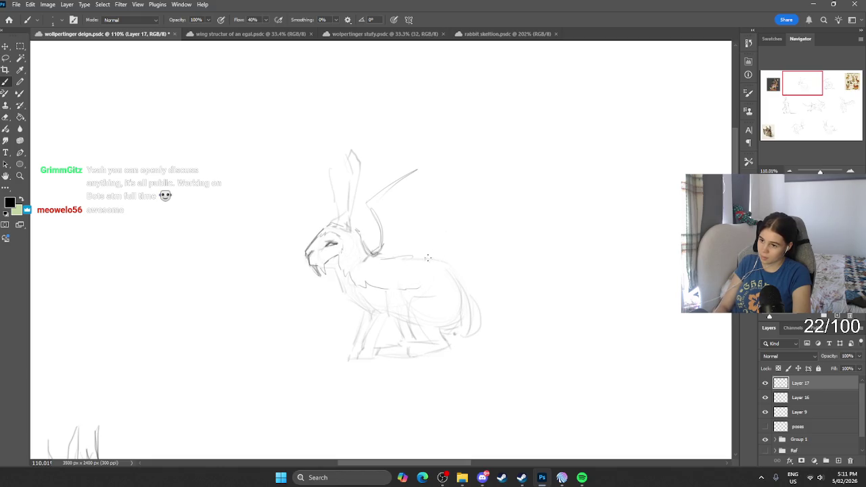
mouse_move(448, 263)
mouse_down()
mouse_move(470, 291)
mouse_move(479, 335)
mouse_move(459, 340)
mouse_move(466, 325)
mouse_move(470, 340)
mouse_move(475, 310)
mouse_move(410, 304)
mouse_move(444, 342)
mouse_up()
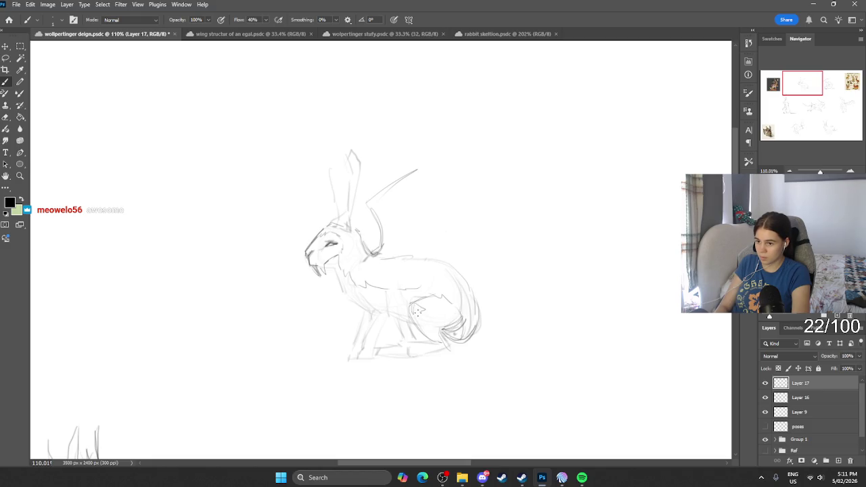
Darken the hip line with extra strokes and save the sheet.
mouse_move(436, 304)
mouse_down()
mouse_move(452, 300)
mouse_move(439, 332)
mouse_up()
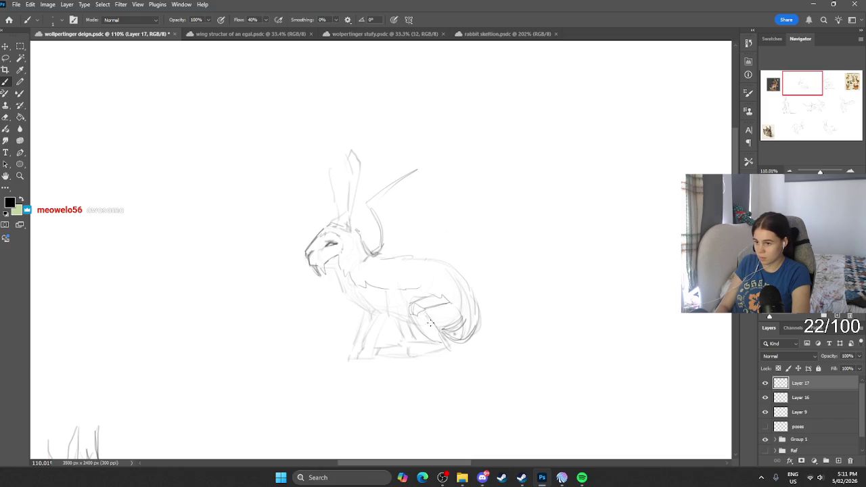
key(ctrl+s)
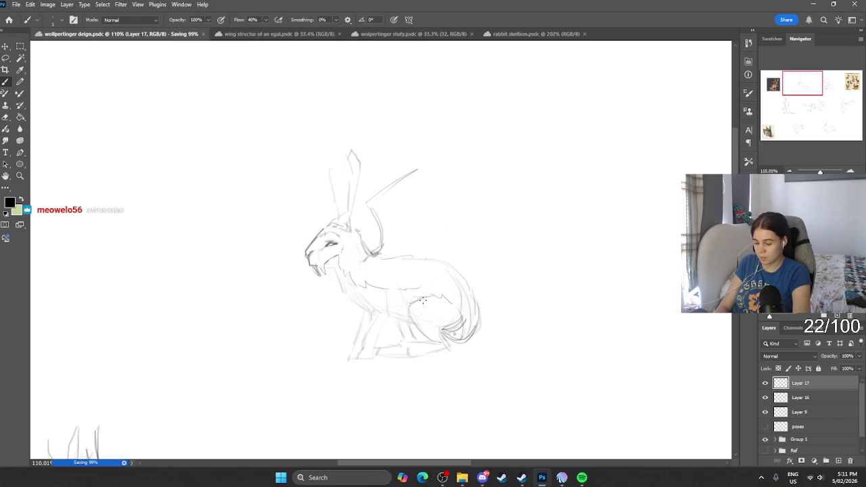
mouse_move(408, 314)
mouse_down()
mouse_move(421, 308)
mouse_move(446, 345)
mouse_up()
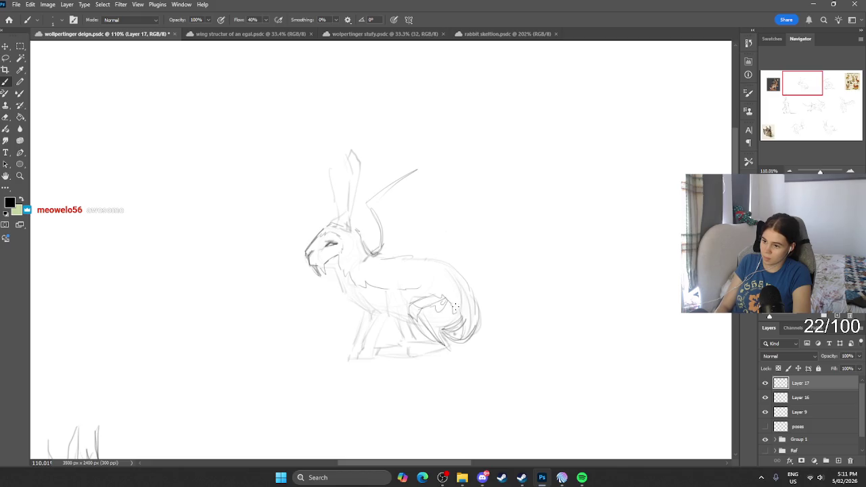
Erase the tail curl's inner strokes and start a long ear line from the head.
mouse_move(458, 309)
mouse_down()
mouse_move(444, 329)
mouse_move(431, 325)
mouse_up()
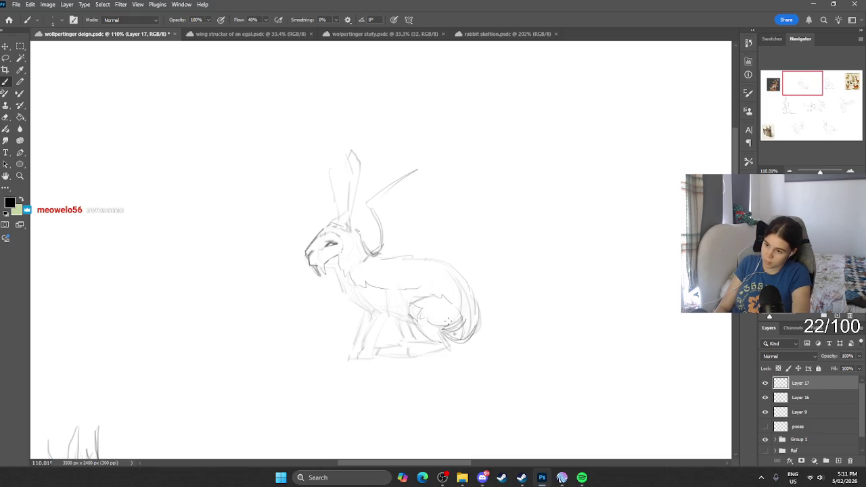
key(e)
key(b)
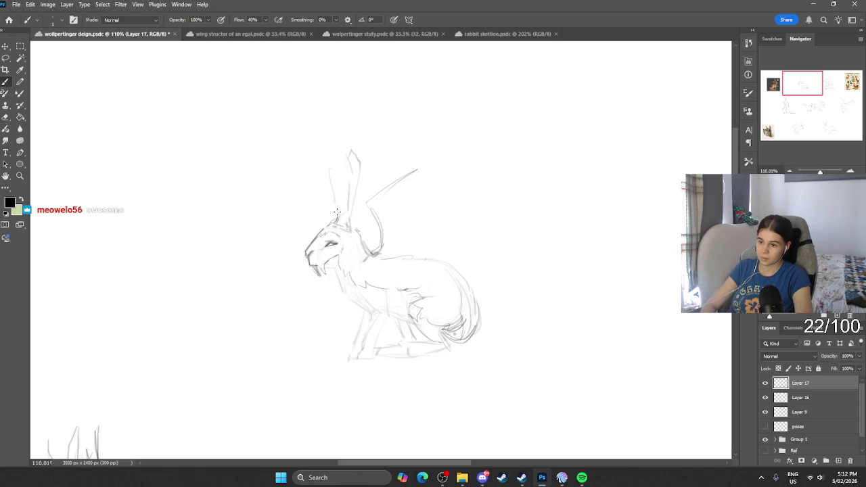
mouse_move(336, 212)
mouse_down()
mouse_move(311, 147)
mouse_move(324, 95)
mouse_move(342, 219)
mouse_up()
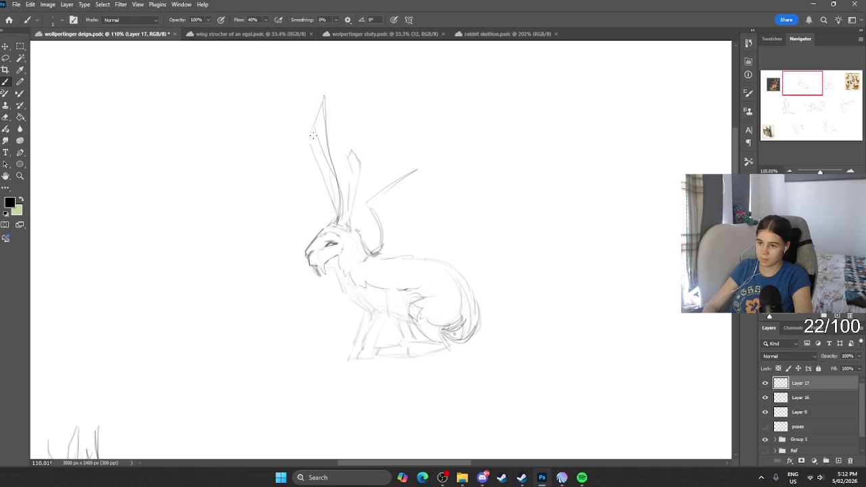
Draw two tall pointed ear outlines above the head, retrying the right ear's edge several times.
mouse_move(312, 149)
mouse_down()
mouse_move(343, 207)
mouse_move(324, 99)
mouse_up()
drag(342, 153, 356, 223)
key(ctrl+z)
drag(341, 98, 350, 190)
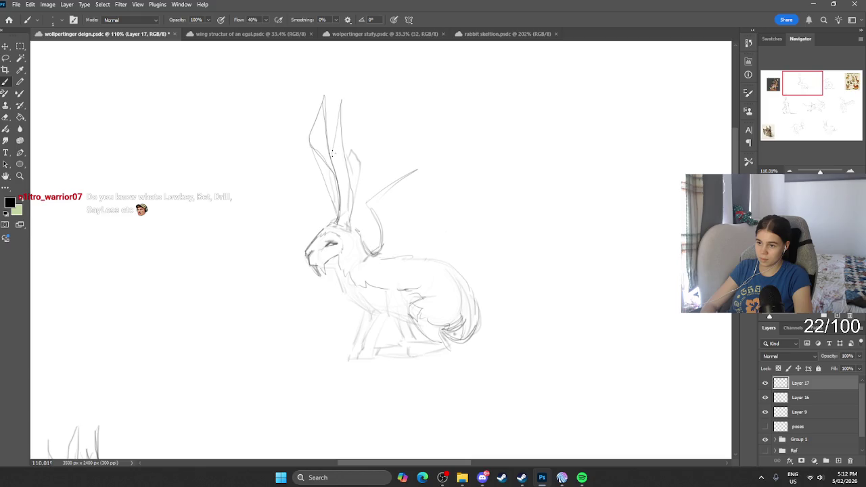
mouse_move(330, 154)
mouse_down()
mouse_move(352, 218)
mouse_move(330, 149)
mouse_move(339, 109)
mouse_move(353, 195)
mouse_up()
key(ctrl+z)
key(ctrl+z)
drag(341, 166, 354, 203)
key(ctrl+z)
drag(341, 127, 353, 201)
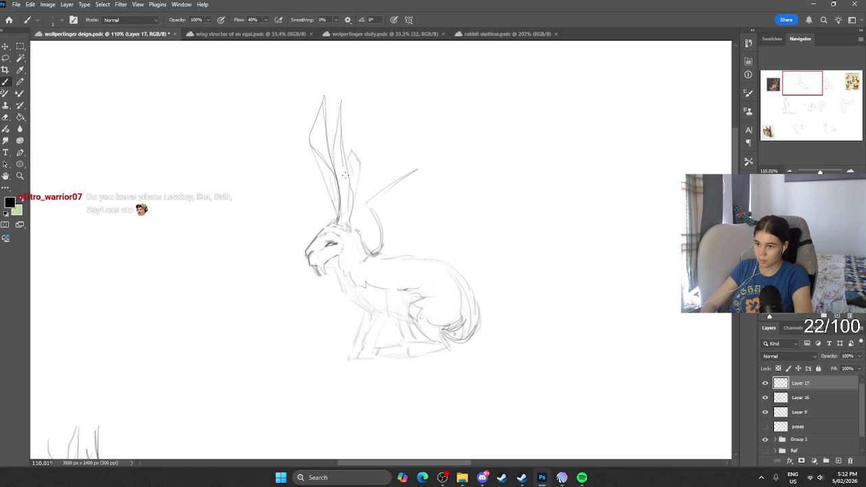
key(ctrl+z)
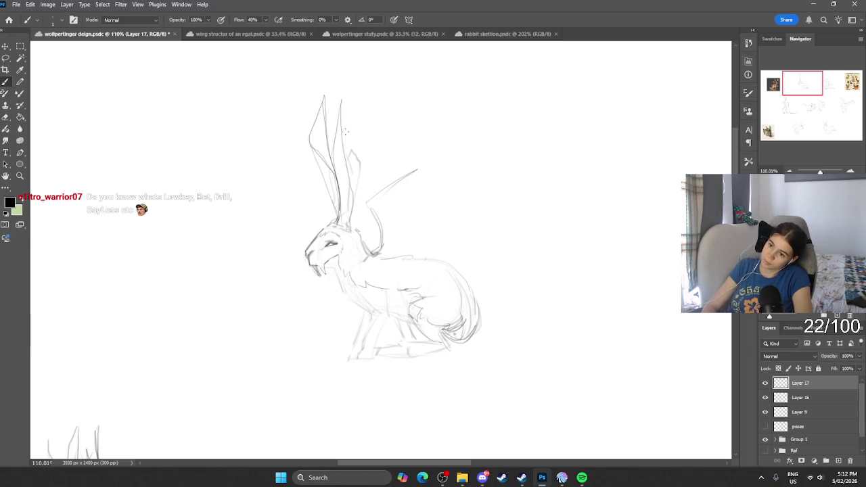
drag(341, 103, 353, 192)
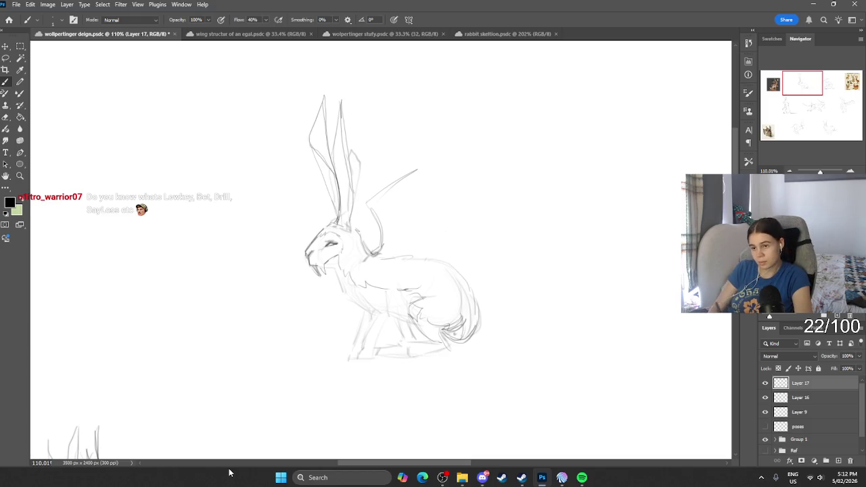
key(ctrl+z)
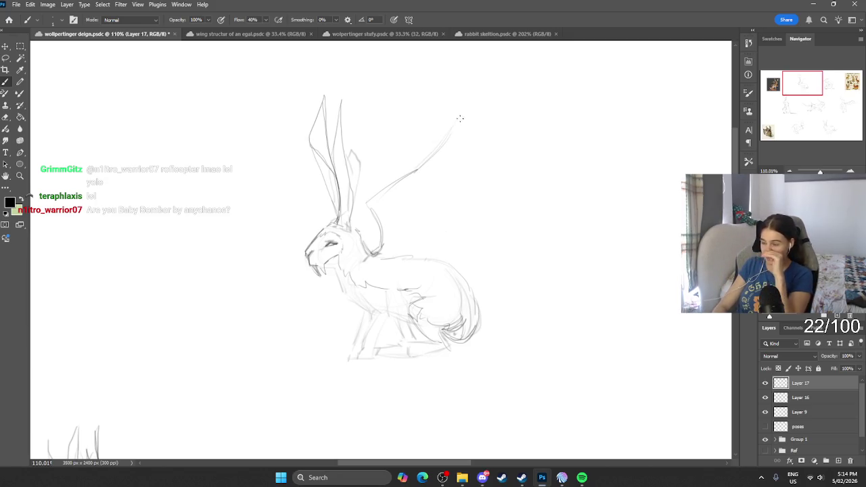
Sketch the wing from its tip along its lower edge, then erase stray lines near the rump.
drag(451, 129, 433, 194)
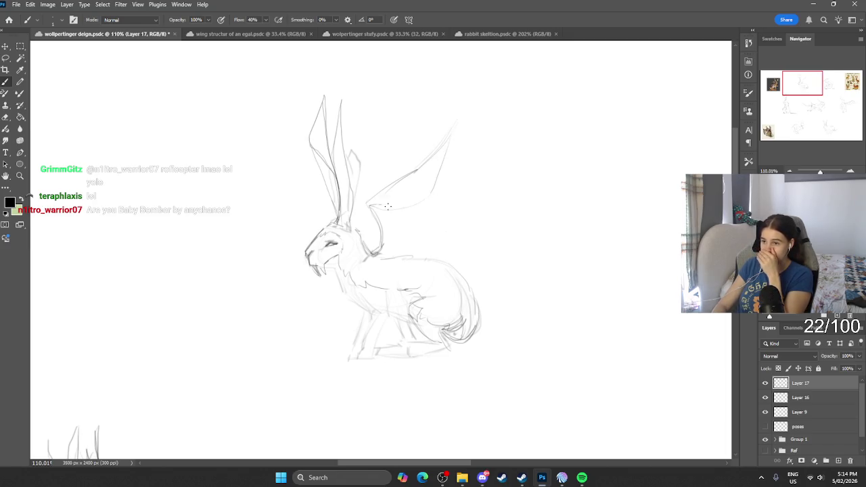
drag(383, 205, 434, 186)
drag(399, 214, 371, 256)
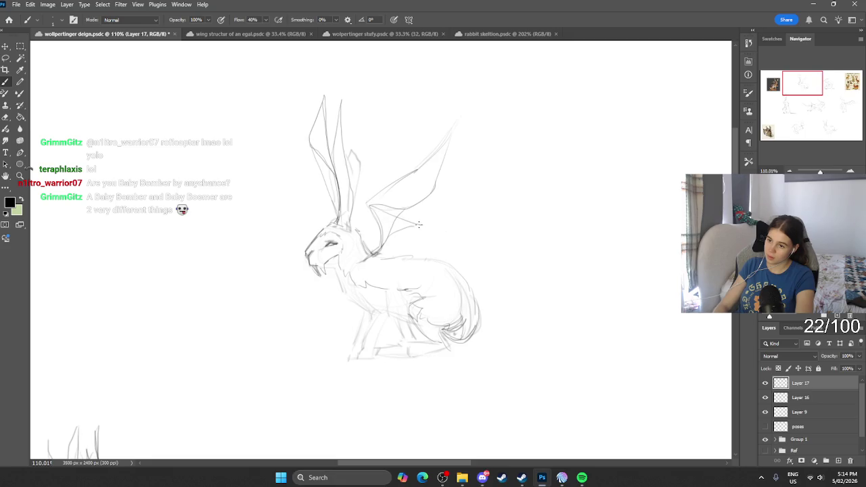
key(ctrl+z)
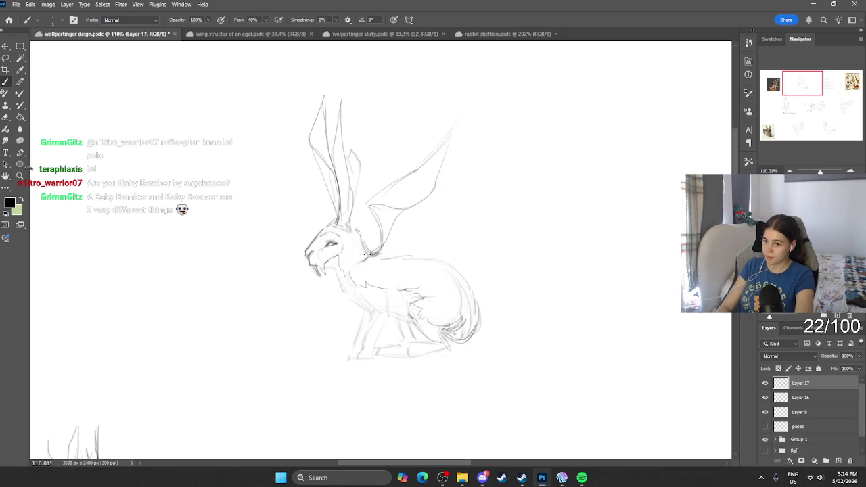
key(ctrl+z)
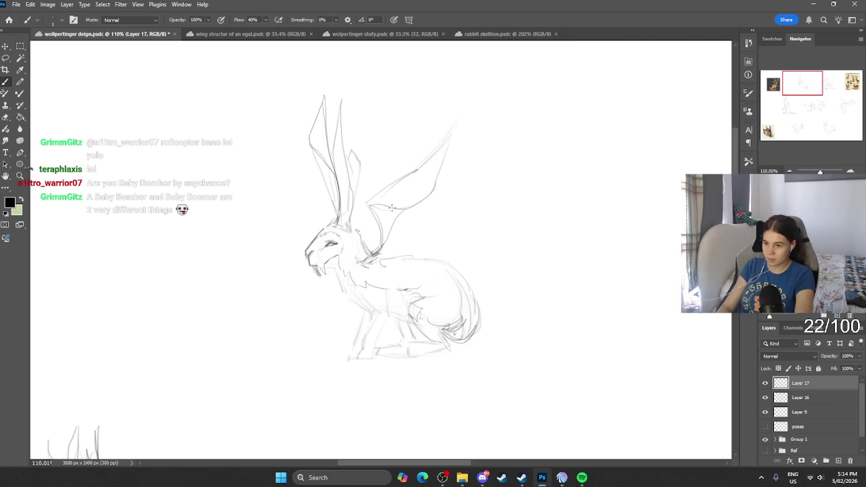
drag(368, 201, 398, 204)
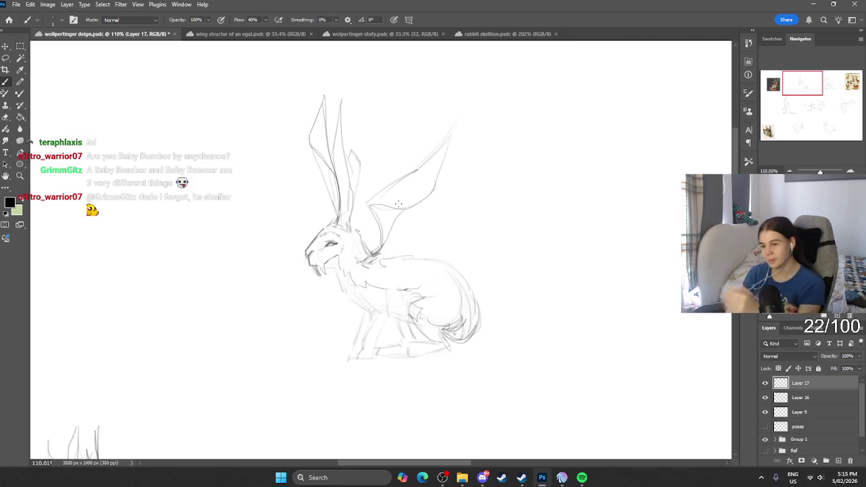
key(e)
mouse_move(463, 325)
mouse_down()
mouse_move(461, 339)
mouse_move(472, 329)
mouse_move(456, 341)
mouse_move(487, 320)
mouse_up()
Sketch a long tail off the hare's rump, including its base.
key(b)
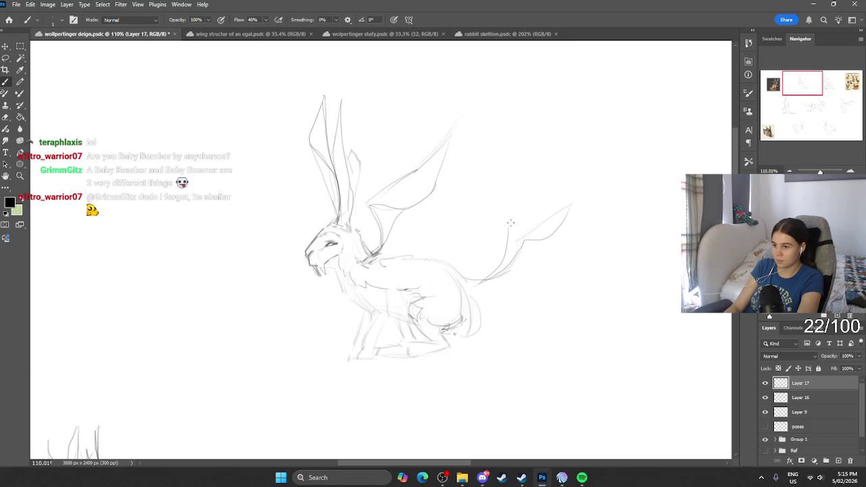
drag(489, 282, 517, 239)
drag(466, 291, 545, 243)
key(e)
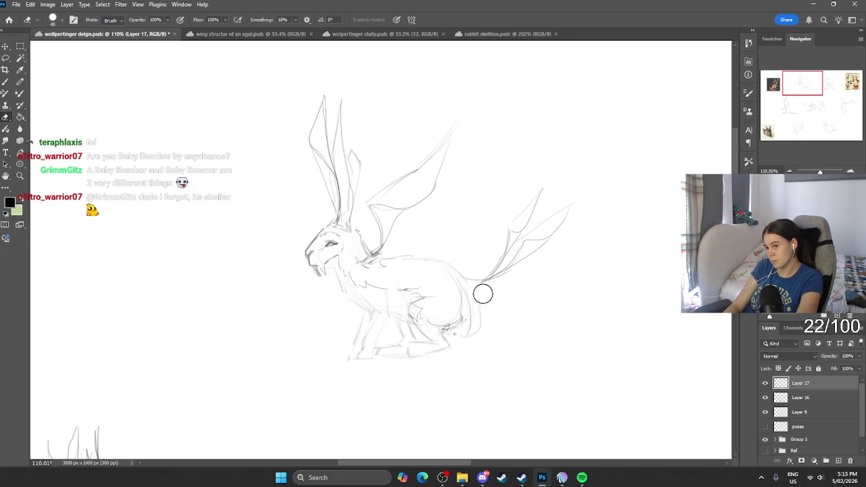
key(b)
mouse_move(498, 278)
mouse_down()
mouse_move(456, 284)
mouse_move(477, 280)
mouse_move(462, 292)
mouse_up()
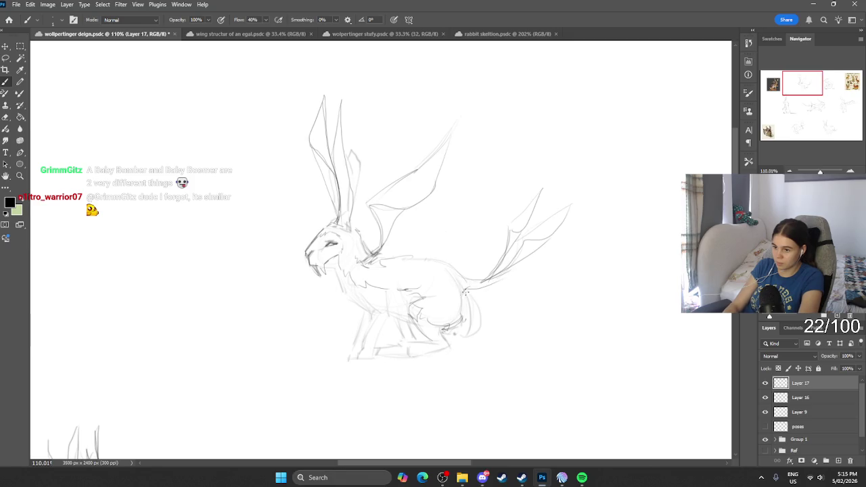
Check Layers 16 and 17 by toggling them, erasing the outer body curve and wing-tip strokes.
key(e)
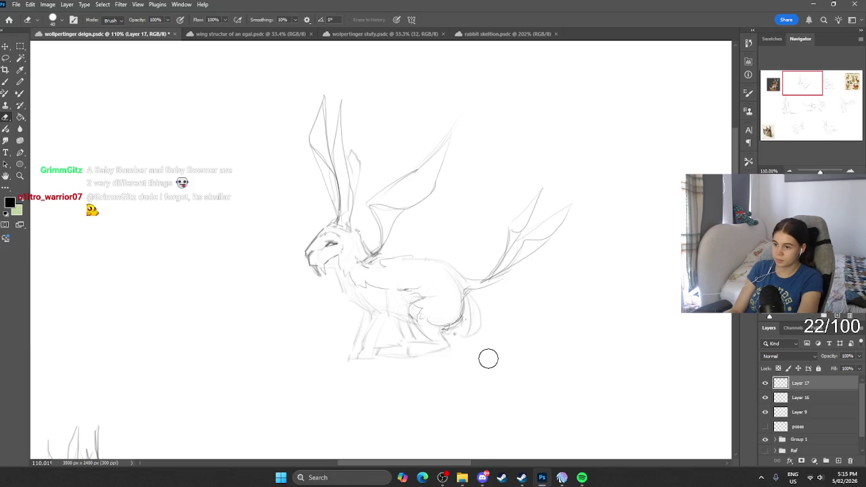
click(765, 397)
click(765, 412)
click(805, 412)
drag(477, 337, 473, 301)
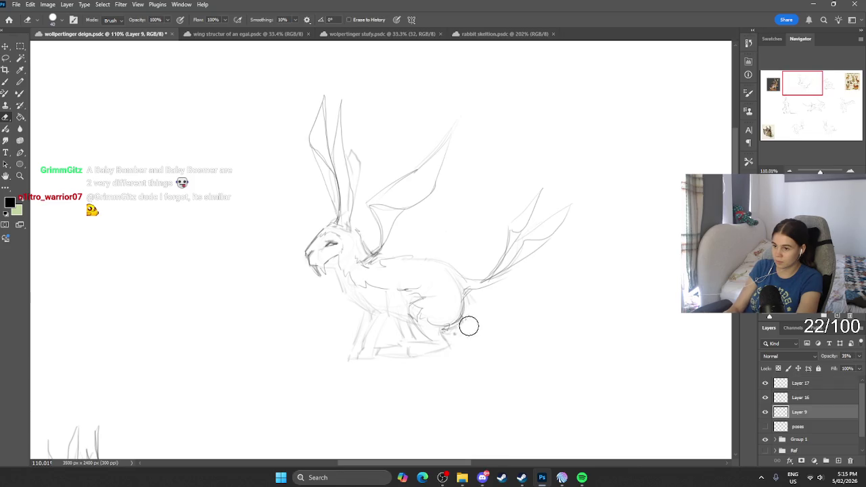
click(766, 398)
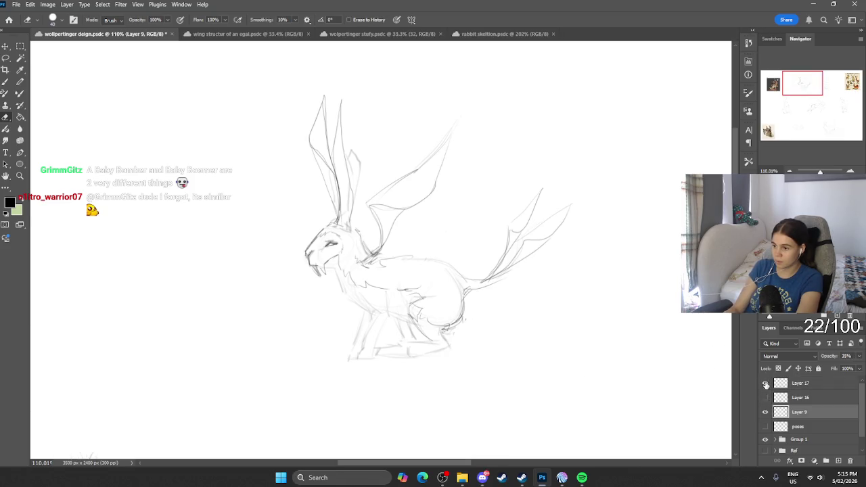
click(765, 383)
click(766, 398)
click(766, 398)
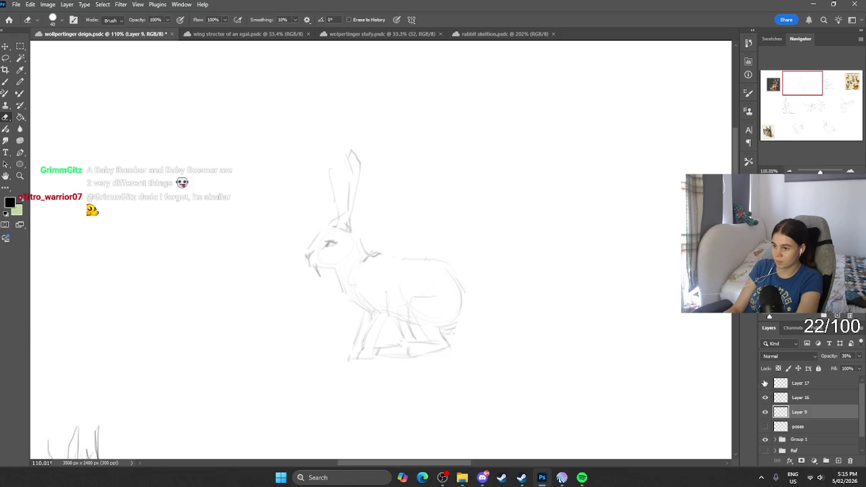
click(765, 383)
click(805, 383)
mouse_move(478, 267)
mouse_down()
mouse_move(515, 240)
mouse_move(569, 225)
mouse_move(537, 186)
mouse_up()
Redraw the tail's lower and upper edges as smooth curves on Layer 17.
key(b)
mouse_move(452, 269)
mouse_down()
mouse_move(479, 312)
mouse_move(571, 342)
mouse_up()
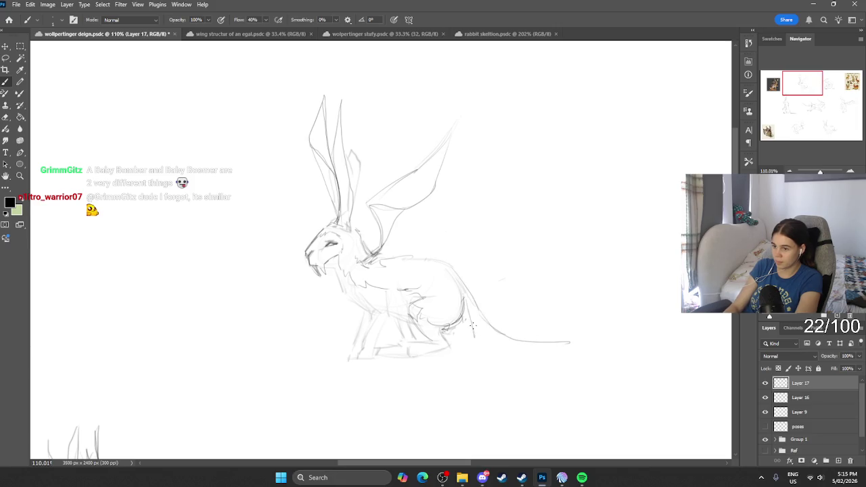
drag(472, 342, 541, 344)
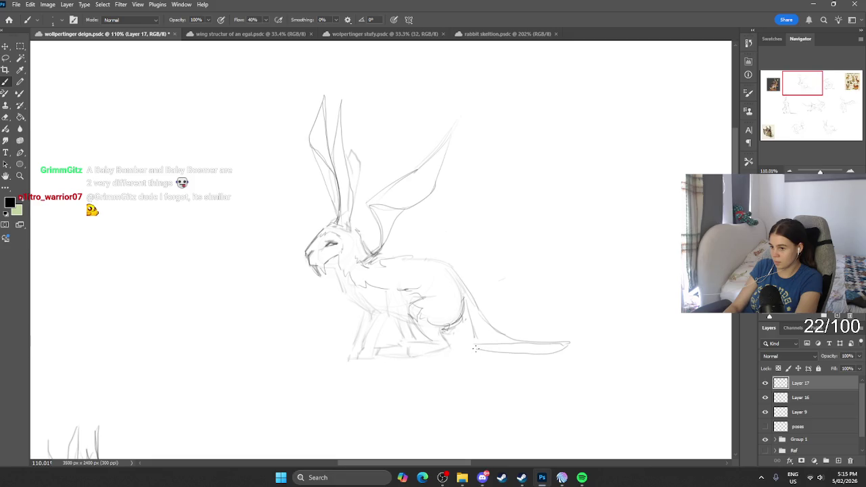
key(ctrl+z)
drag(481, 349, 538, 347)
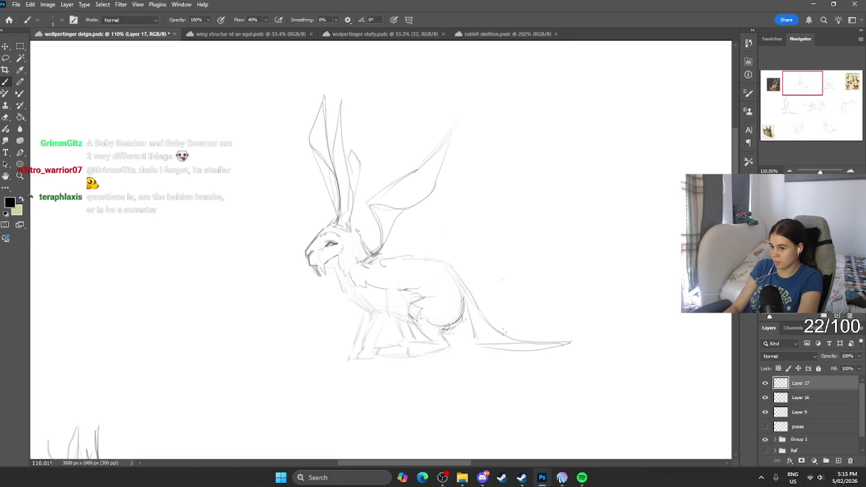
drag(488, 324, 561, 326)
key(ctrl+z)
drag(492, 320, 553, 324)
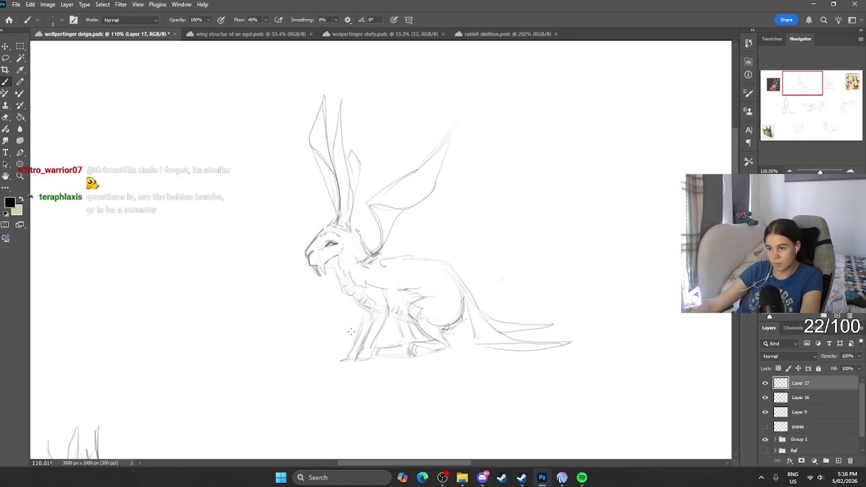
scroll(420, 282, down, 5)
scroll(420, 282, down, 3)
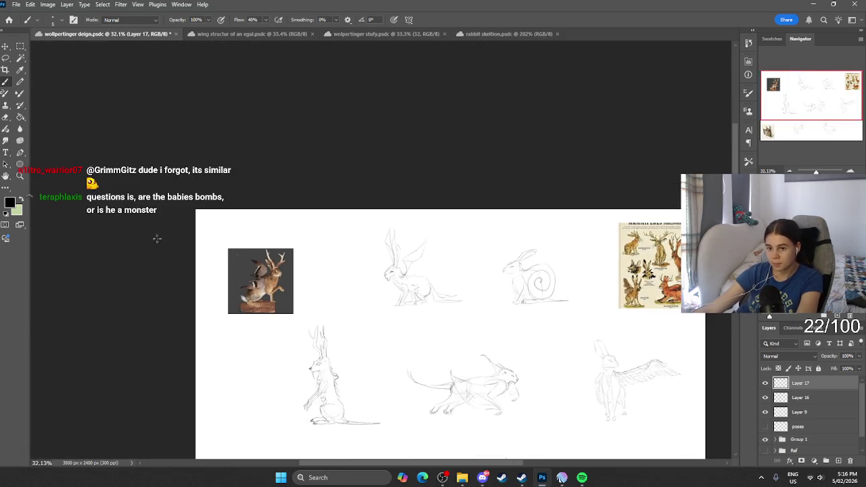
scroll(458, 344, down, 2)
scroll(458, 343, up, 2)
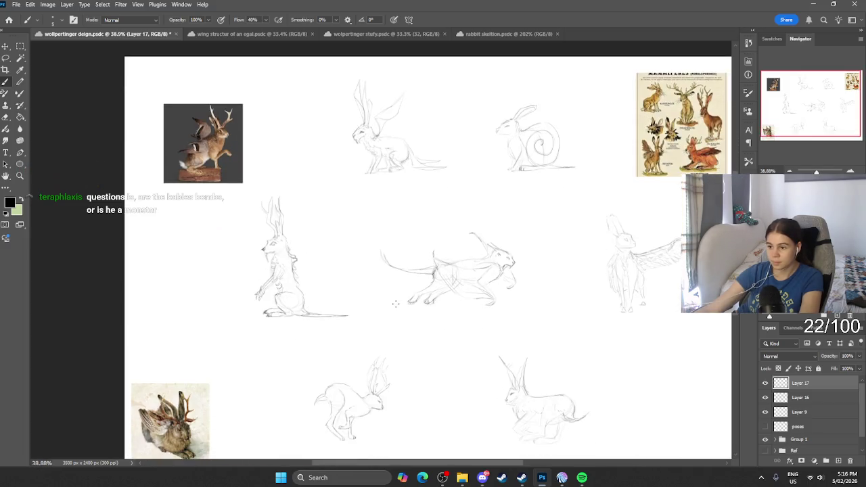
scroll(386, 309, up, 1)
scroll(381, 305, up, 1)
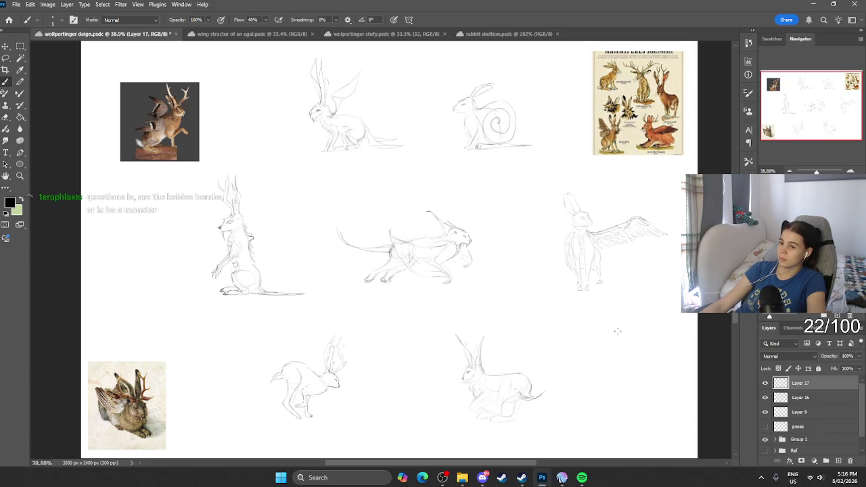
click(765, 383)
click(765, 383)
click(765, 383)
click(764, 383)
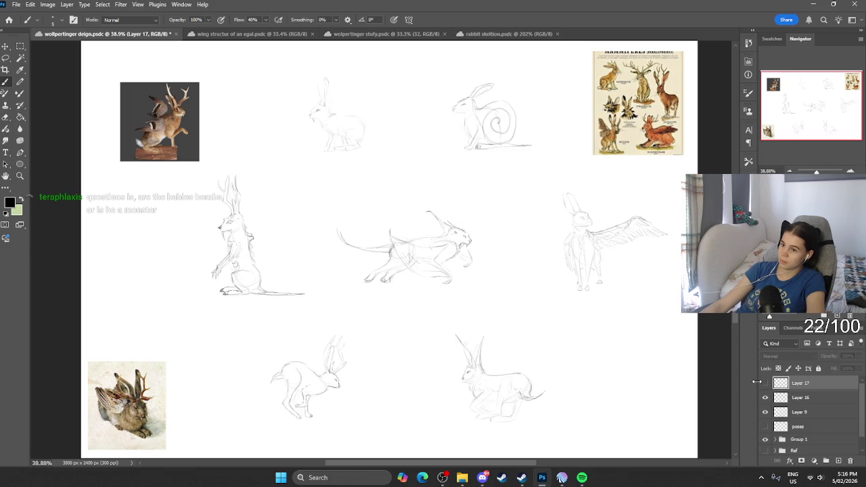
click(765, 383)
click(765, 383)
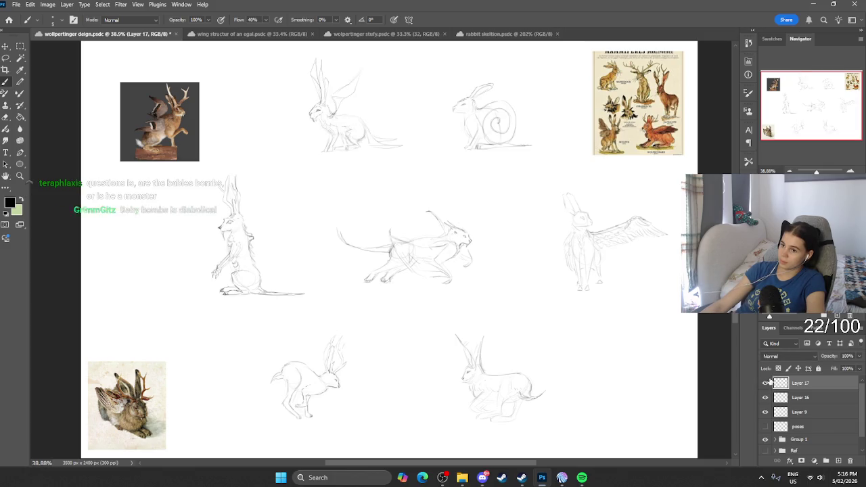
click(767, 383)
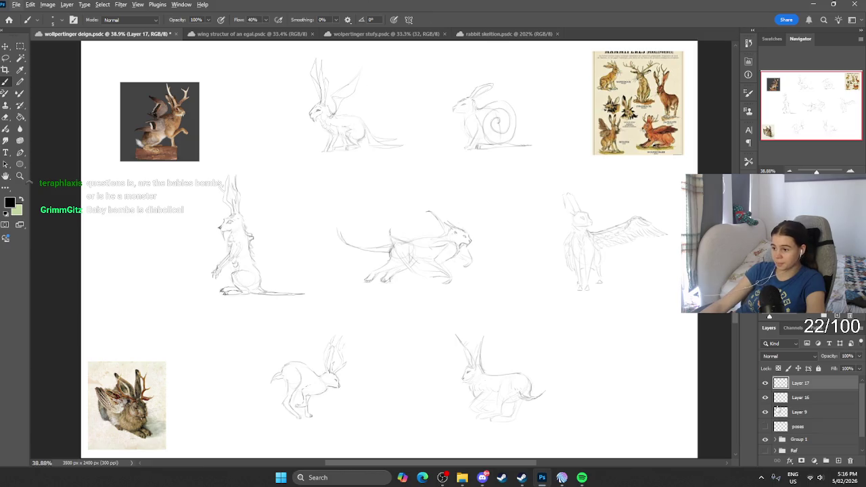
click(766, 413)
click(798, 412)
scroll(377, 132, up, 2)
Toggle Layers 9 and 16 off and on to check their strokes.
key(r)
key(e)
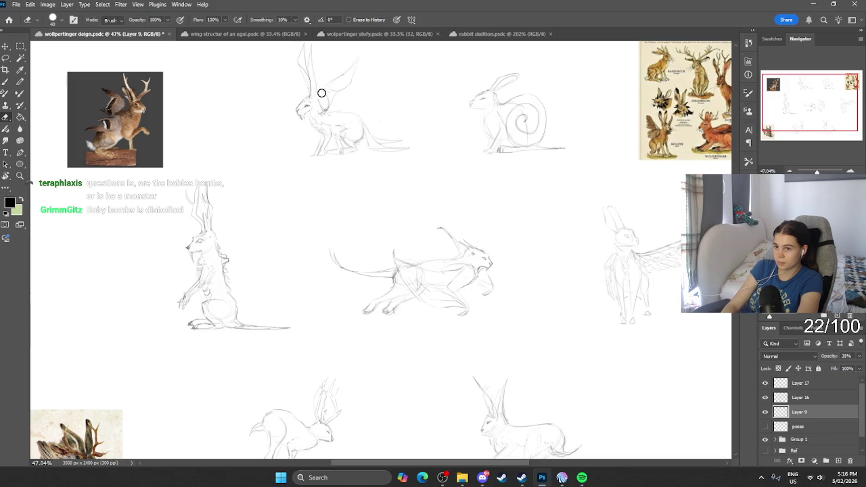
click(766, 412)
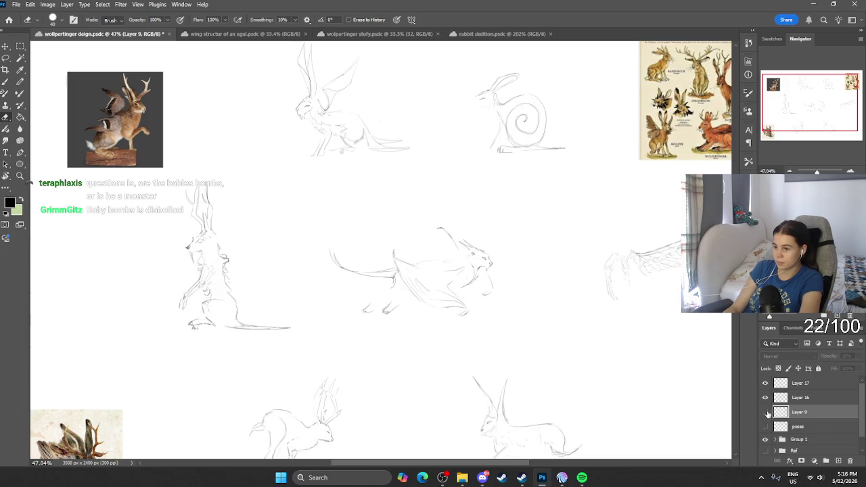
click(766, 398)
click(766, 398)
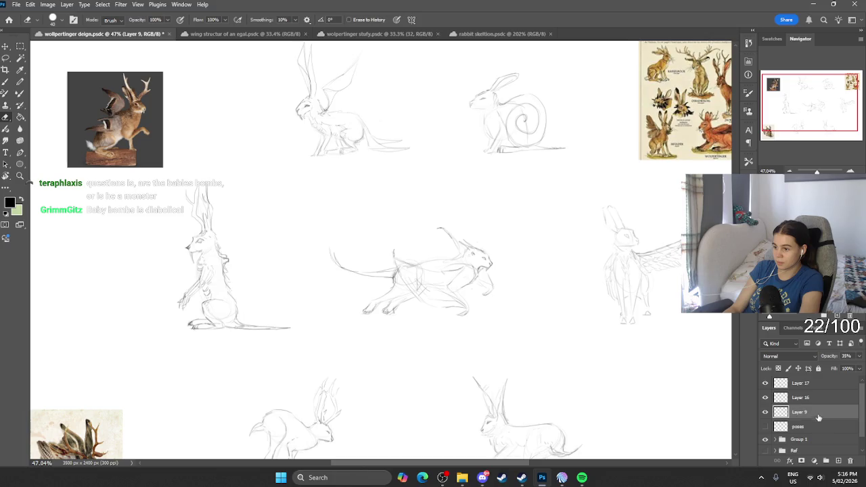
Add a new layer above Layer 9 named Colour.
click(838, 461)
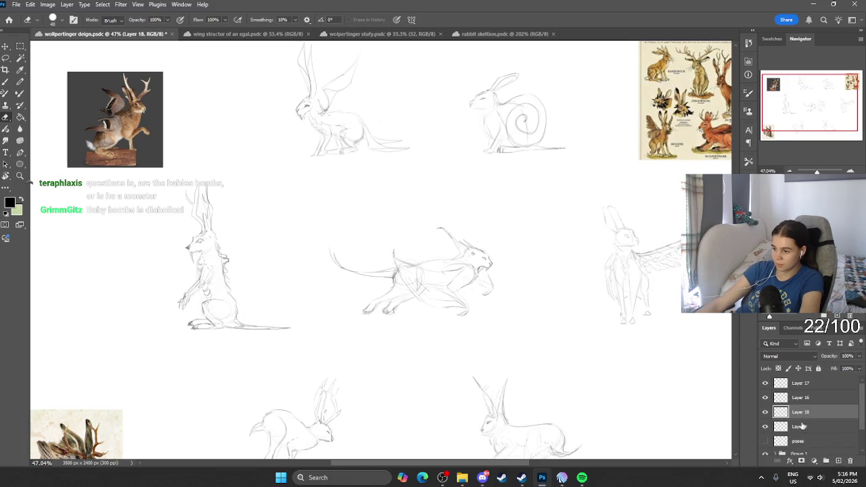
key(BackSpace)
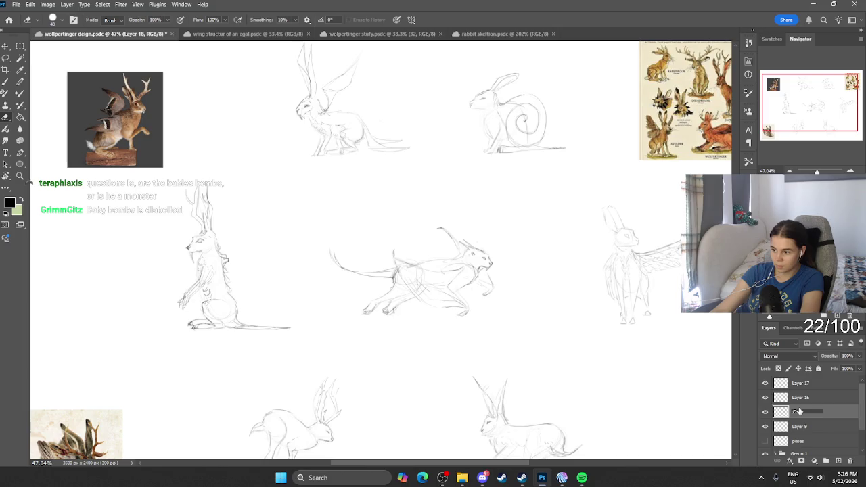
text(olour)
key(Return)
Make light green the Brush foreground paint colour.
key(b)
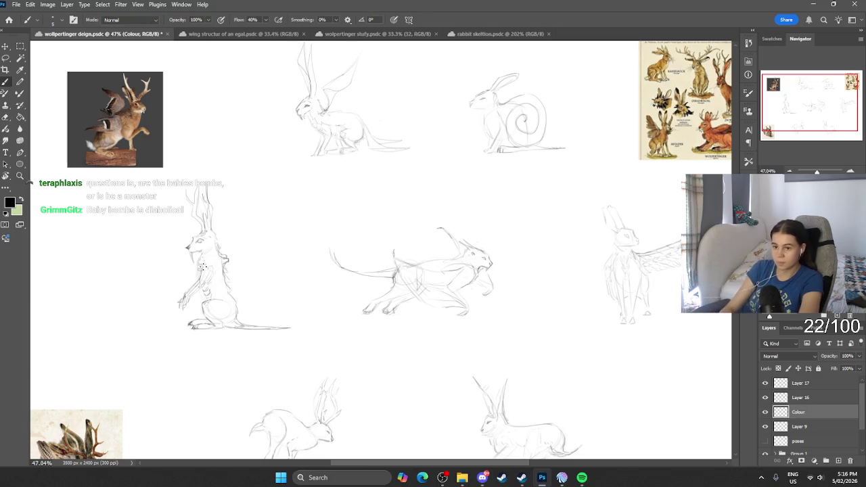
key(x)
click(10, 203)
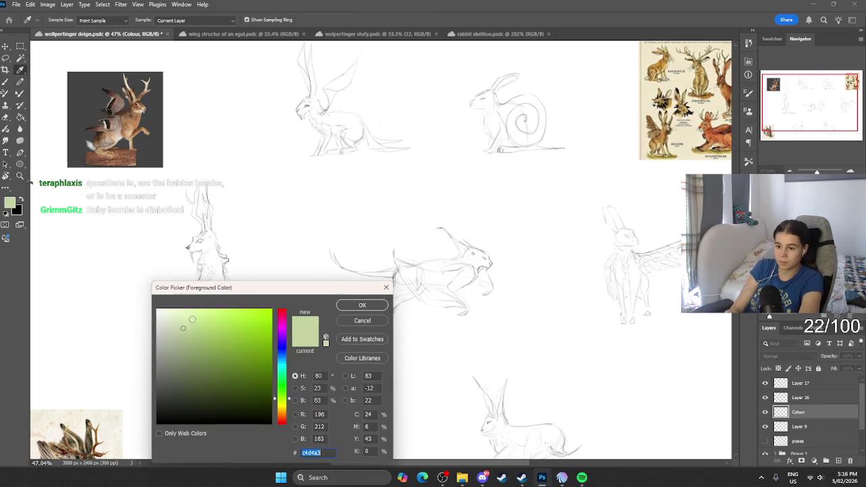
click(361, 304)
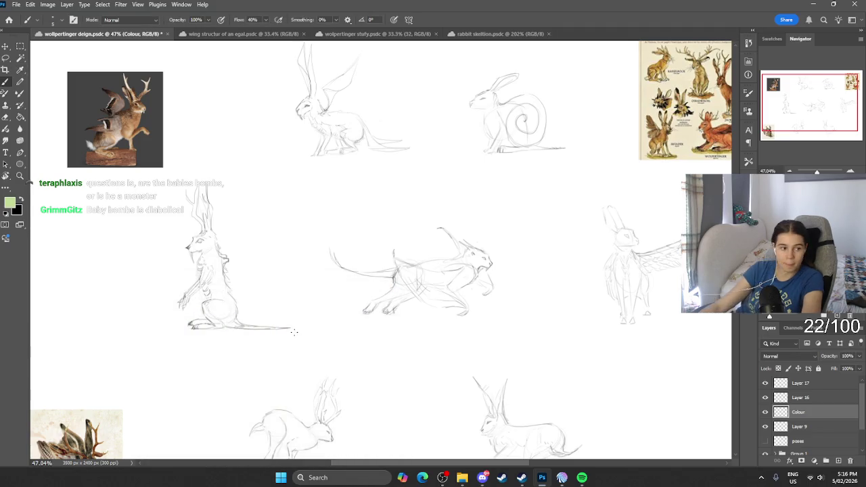
scroll(309, 300, down, 1)
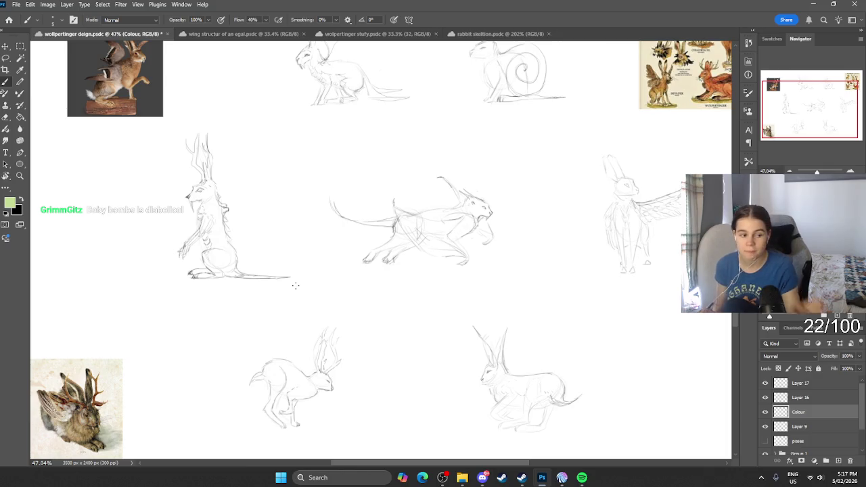
scroll(499, 217, down, 3)
scroll(498, 217, down, 3)
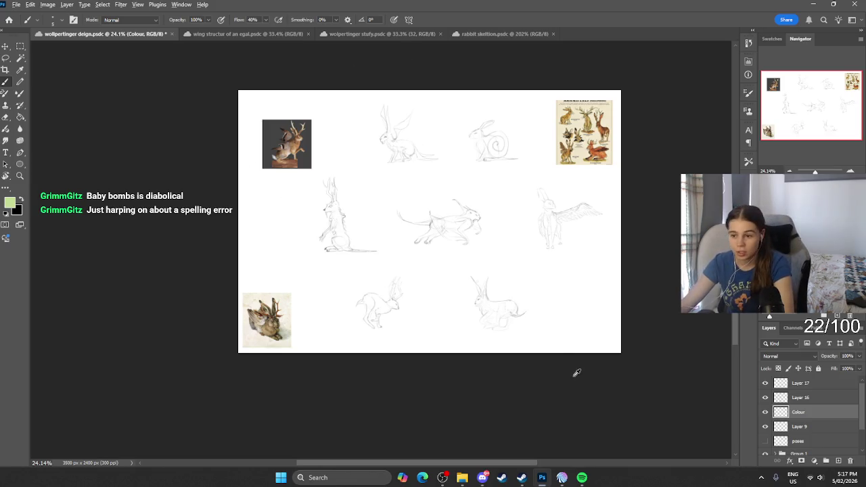
scroll(512, 321, up, 2)
scroll(512, 321, up, 2)
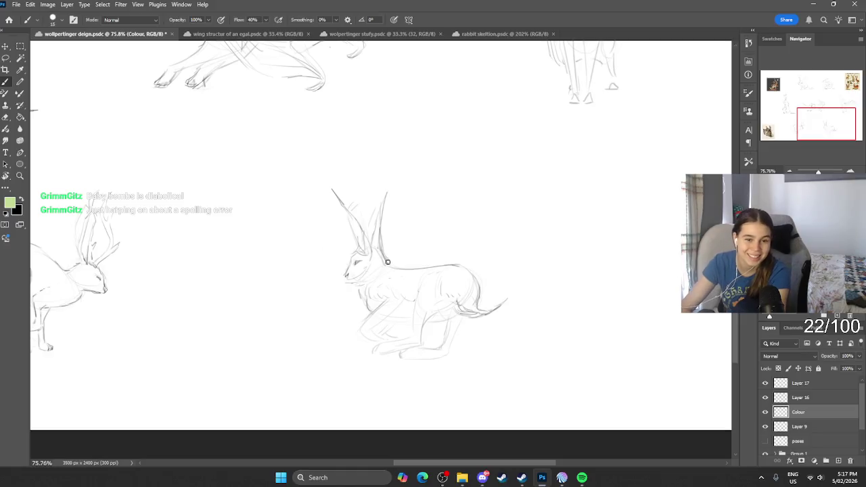
Paint light green over the hare's chest and along its back, resizing the brush.
mouse_move(375, 272)
mouse_down()
mouse_move(386, 289)
mouse_move(386, 267)
mouse_move(376, 263)
mouse_move(363, 277)
mouse_up()
key(bracketleft)
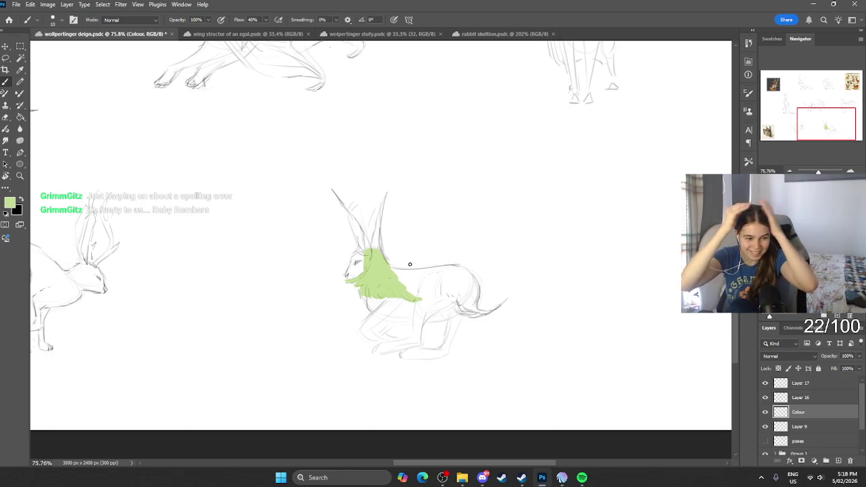
key(bracketright)
key(bracketright)
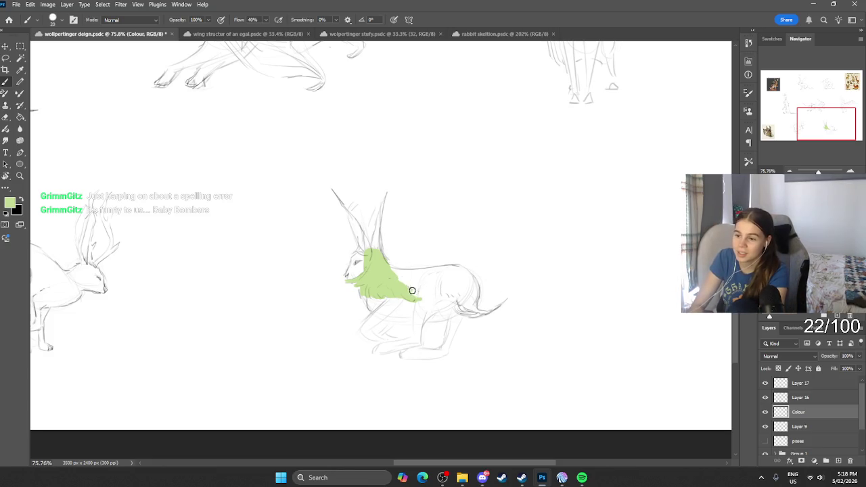
mouse_move(388, 270)
mouse_down()
mouse_move(435, 273)
mouse_move(440, 291)
mouse_move(461, 293)
mouse_move(448, 270)
mouse_move(475, 300)
mouse_up()
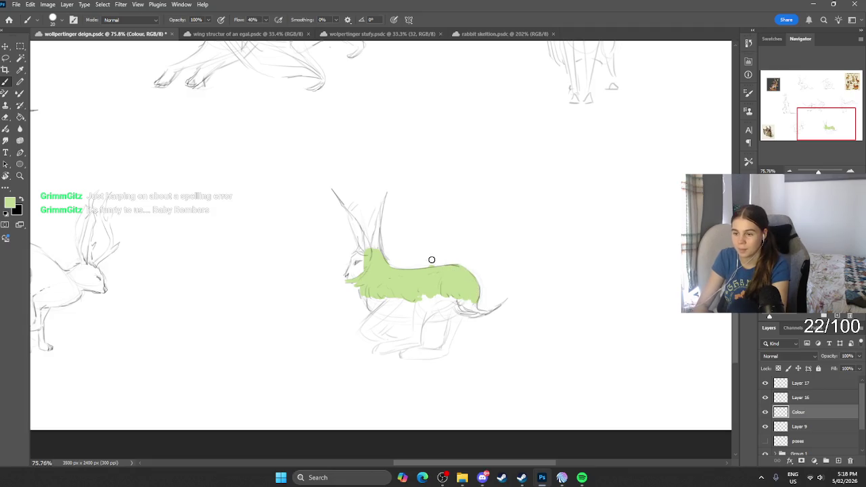
Fill green along the neck and up one ear toward its tip.
key(e)
key(b)
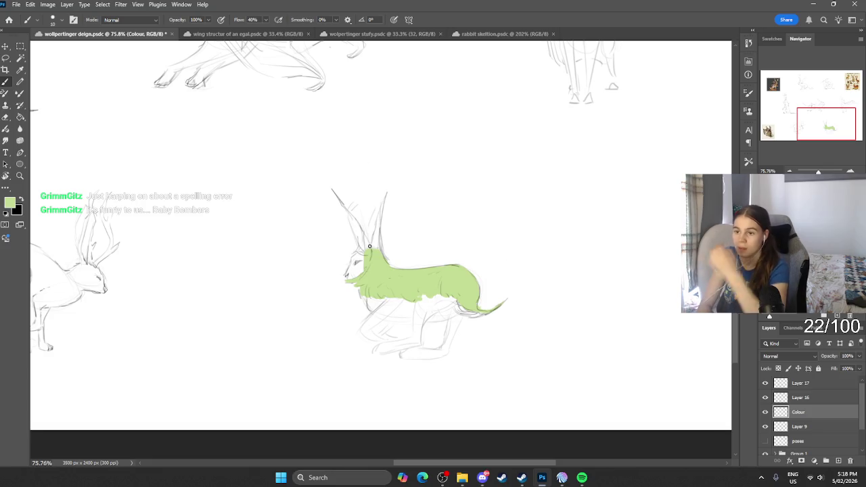
drag(375, 249, 372, 245)
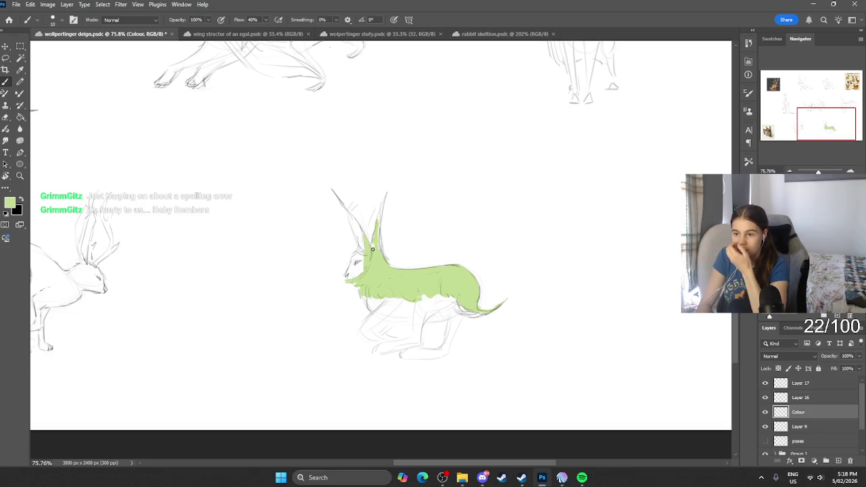
drag(383, 198, 383, 204)
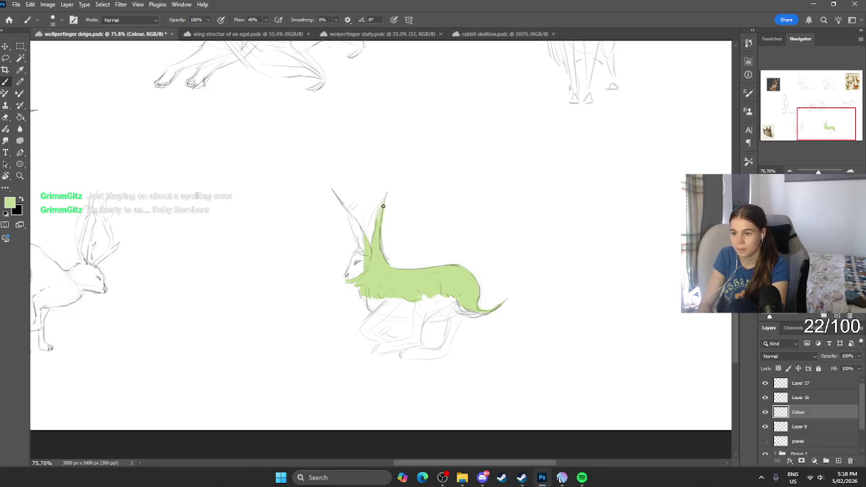
key(e)
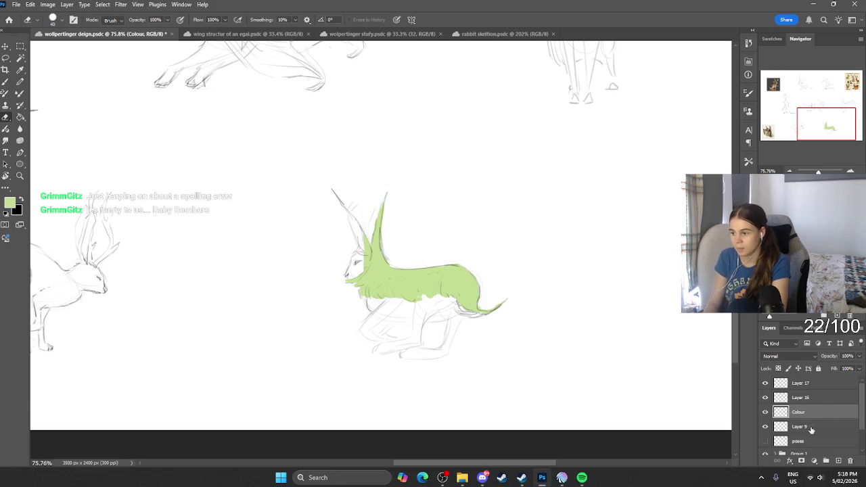
Add a new layer and pick a dark olive paint colour.
click(838, 461)
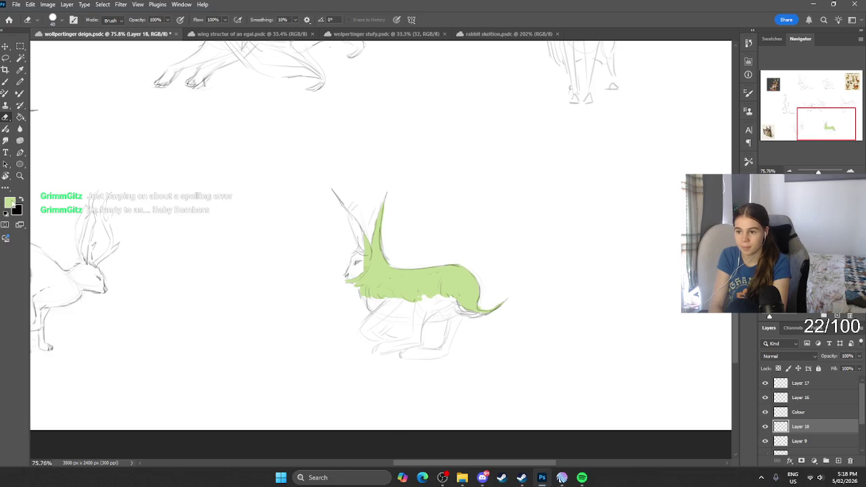
click(10, 201)
click(186, 369)
drag(283, 398, 283, 406)
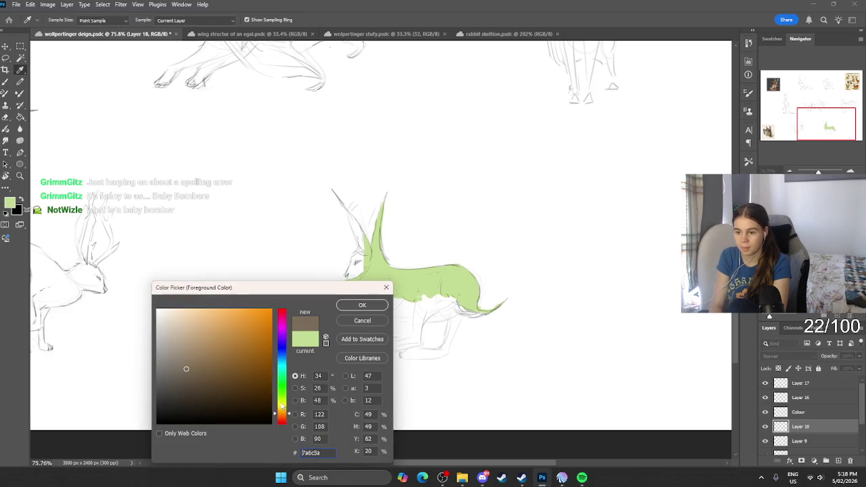
click(373, 306)
key(b)
Paint dark olive under the belly, rump and hind foot, with Layer 18 below Layer 9.
drag(437, 289, 418, 306)
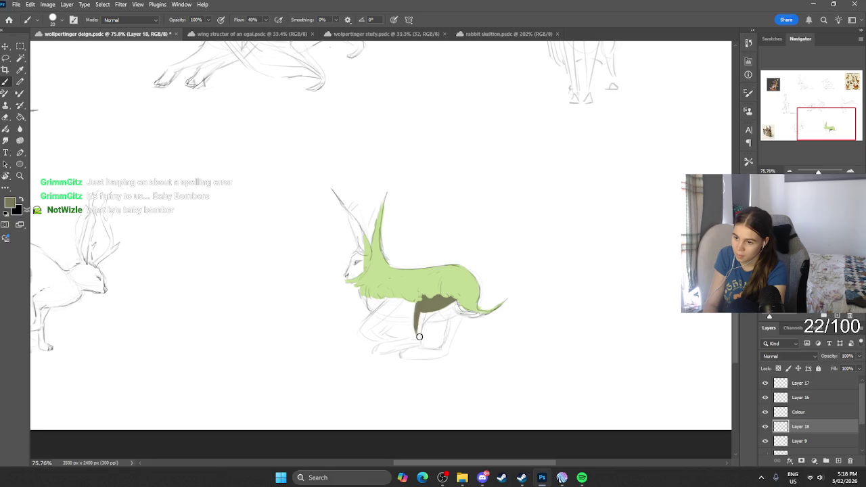
drag(426, 309, 458, 294)
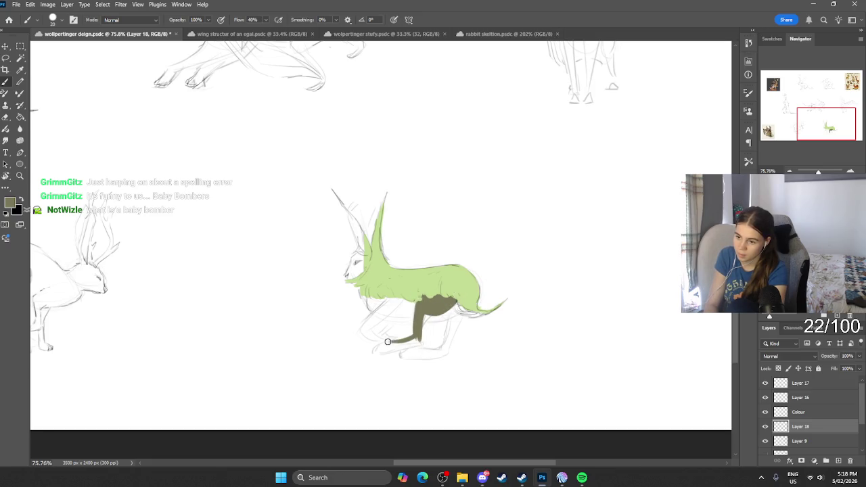
drag(376, 348, 414, 341)
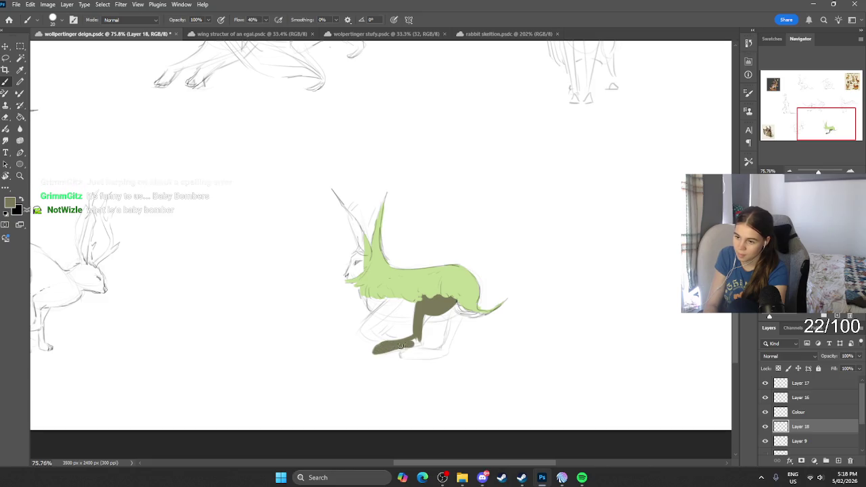
drag(782, 426, 789, 437)
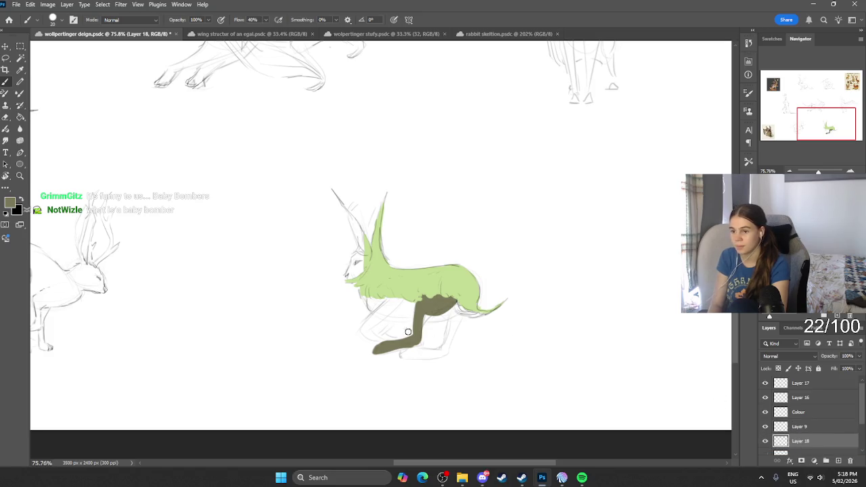
mouse_move(450, 310)
mouse_down()
mouse_move(433, 318)
mouse_move(446, 346)
mouse_up()
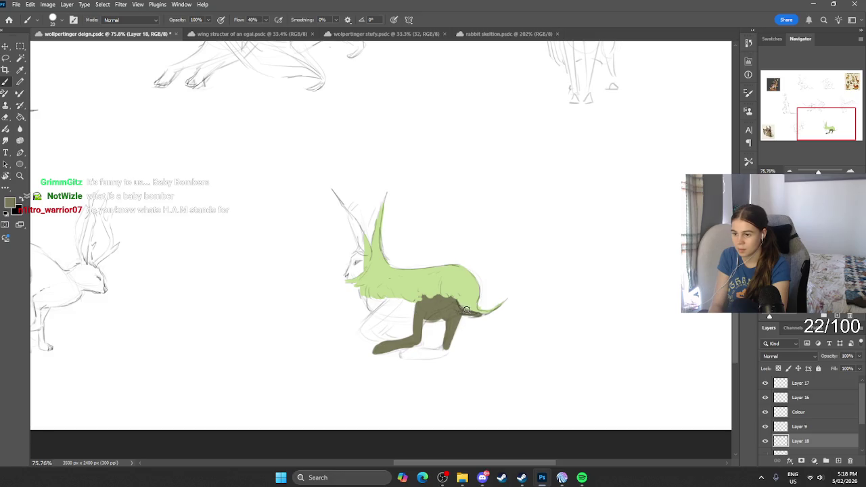
drag(431, 352, 441, 351)
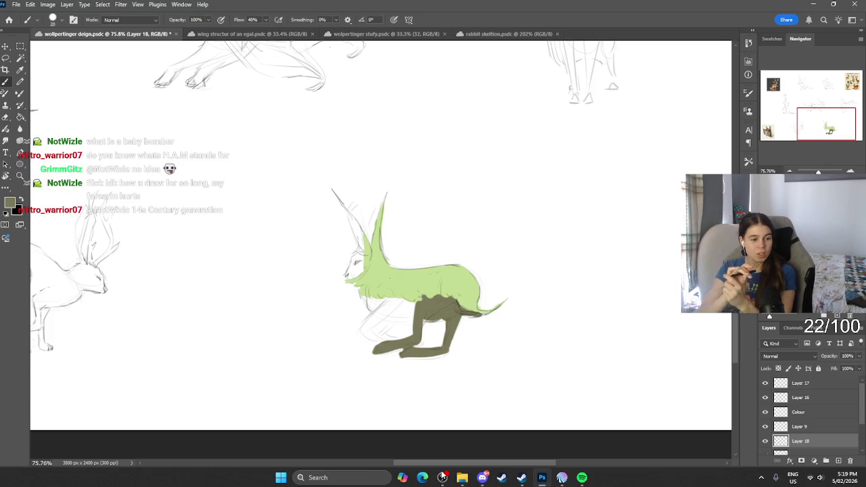
Paint dark olive across the lower belly and its lower-left edge.
mouse_move(402, 307)
mouse_down()
mouse_move(386, 302)
mouse_move(393, 306)
mouse_up()
scroll(444, 270, up, 1)
scroll(420, 291, up, 3)
scroll(420, 291, down, 2)
scroll(343, 345, up, 2)
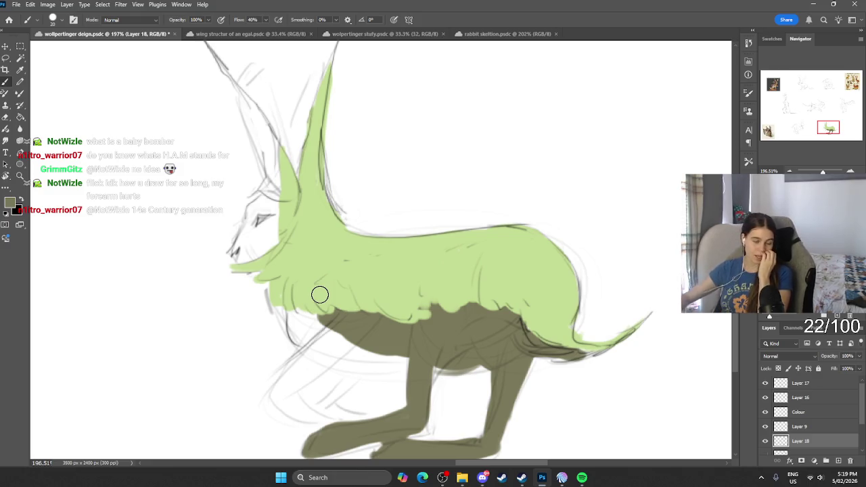
mouse_move(308, 322)
mouse_down()
mouse_move(342, 334)
mouse_move(304, 338)
mouse_move(392, 365)
mouse_up()
drag(345, 352, 389, 359)
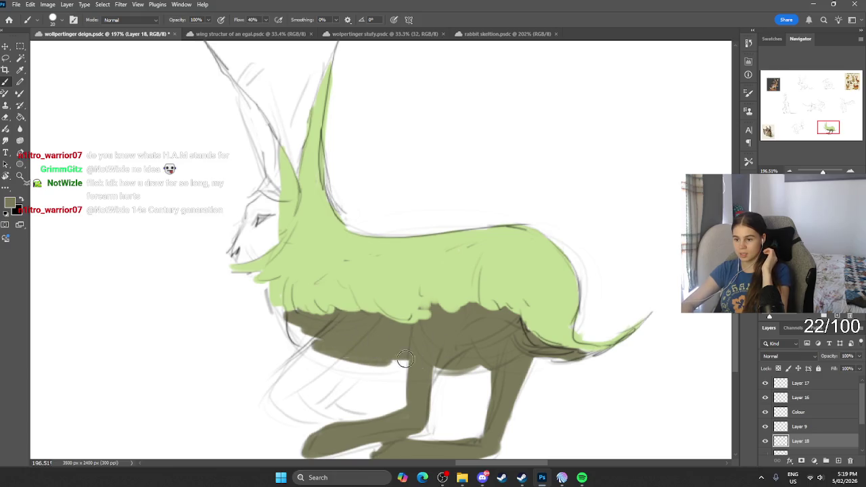
mouse_move(291, 327)
mouse_down()
mouse_move(337, 348)
mouse_move(288, 321)
mouse_move(295, 287)
mouse_up()
Tidy the belly's olive edge with the Eraser, then paint olive over the head and neck.
key(e)
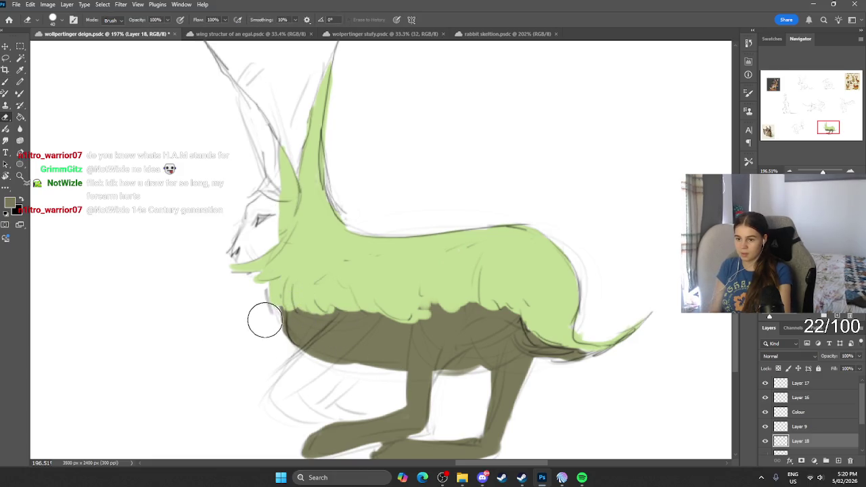
drag(264, 335, 379, 363)
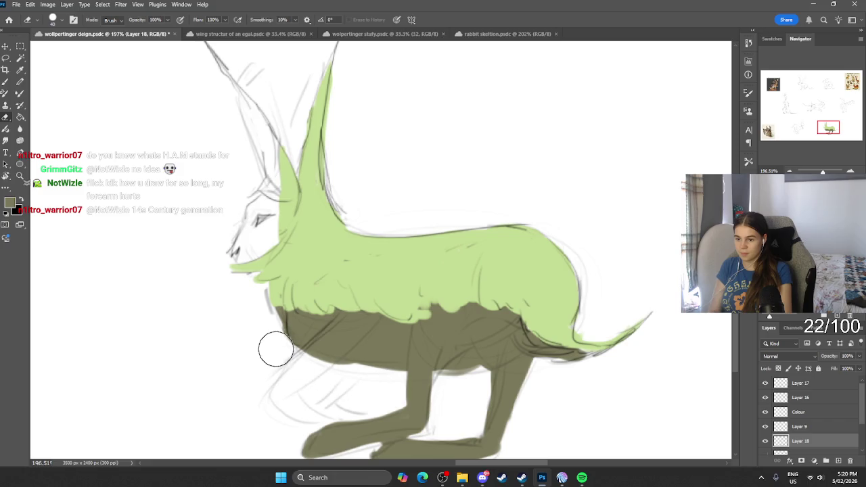
key(b)
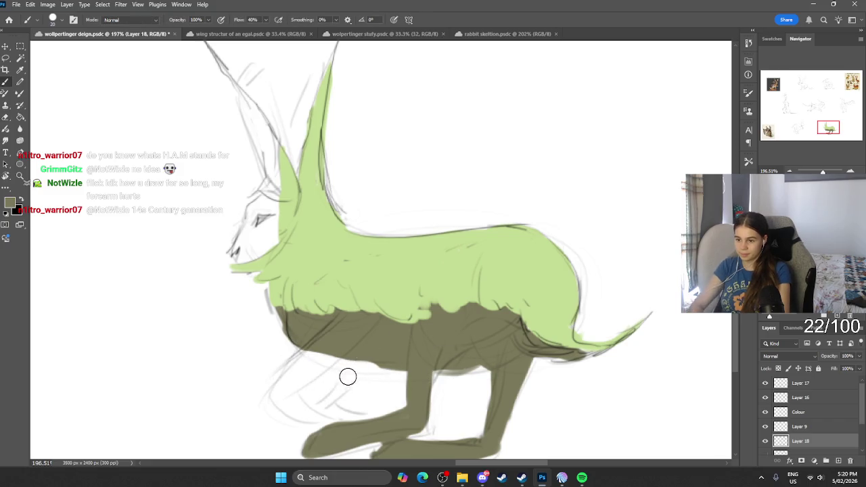
mouse_move(325, 346)
mouse_down()
mouse_move(416, 357)
mouse_move(358, 369)
mouse_move(310, 400)
mouse_move(366, 423)
mouse_move(308, 406)
mouse_move(314, 411)
mouse_move(298, 416)
mouse_move(274, 399)
mouse_move(289, 402)
mouse_move(281, 393)
mouse_move(291, 365)
mouse_move(318, 369)
mouse_move(333, 346)
mouse_up()
mouse_move(248, 203)
mouse_down()
mouse_move(271, 223)
mouse_move(264, 247)
mouse_move(254, 219)
mouse_move(261, 206)
mouse_move(237, 261)
mouse_move(277, 186)
mouse_move(267, 142)
mouse_move(253, 113)
mouse_move(245, 115)
mouse_move(254, 146)
mouse_move(271, 132)
mouse_move(281, 162)
mouse_up()
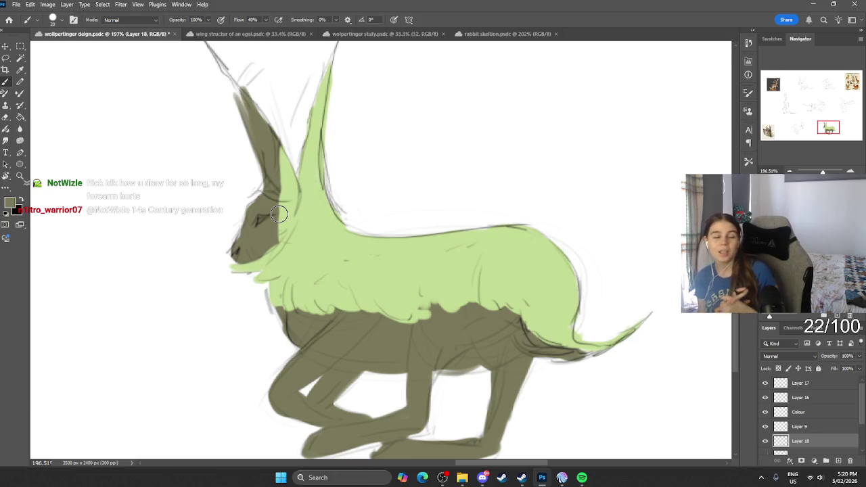
Shade the left ear dark olive up to its tip and along its edge.
scroll(352, 222, up, 3)
scroll(196, 154, left, 2)
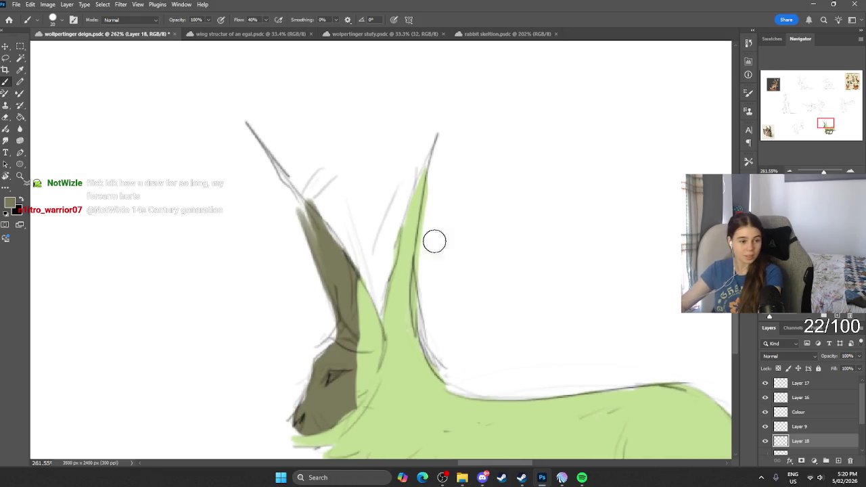
drag(280, 198, 268, 159)
drag(311, 217, 270, 155)
drag(325, 230, 271, 154)
drag(345, 257, 299, 190)
mouse_move(257, 147)
mouse_down()
mouse_move(308, 210)
mouse_move(280, 188)
mouse_up()
drag(313, 244, 276, 159)
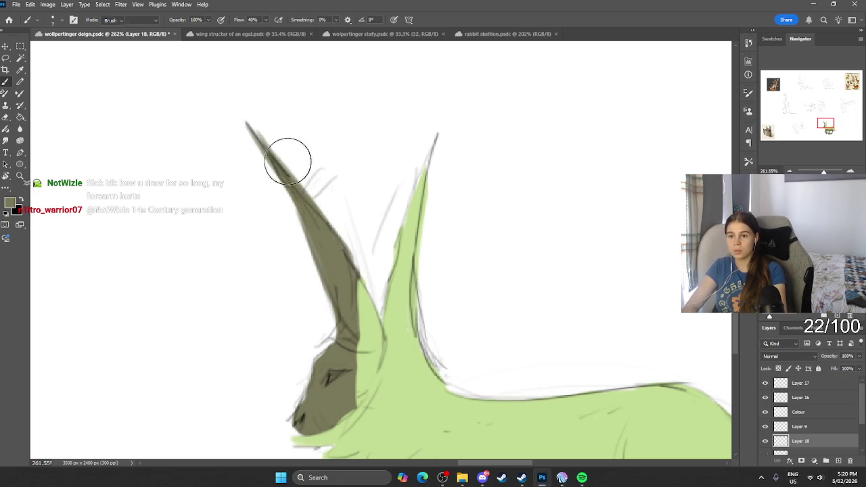
key(e)
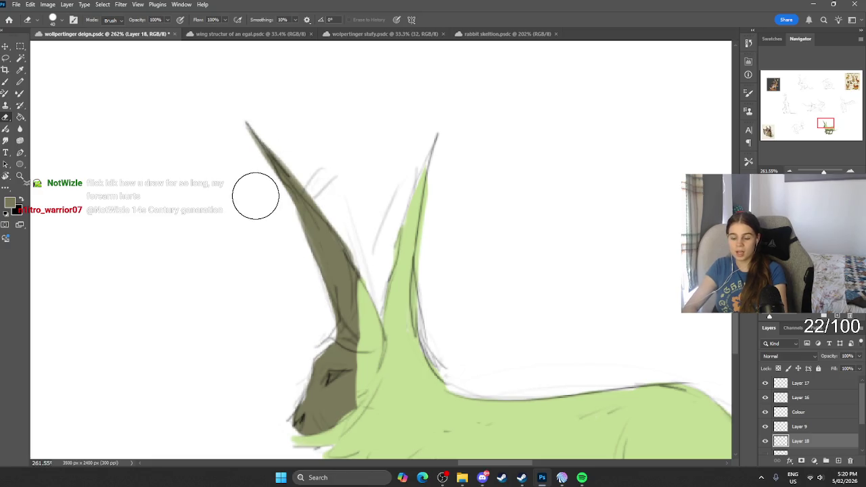
key(b)
Carry the green up the right ear's tip and save the document.
drag(430, 142, 426, 200)
drag(442, 127, 431, 201)
drag(405, 284, 425, 362)
scroll(444, 234, down, 5)
scroll(420, 308, up, 3)
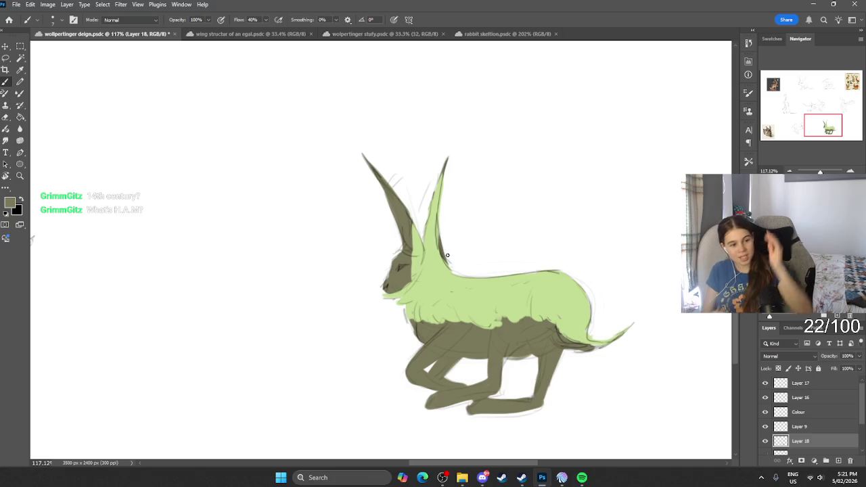
key(ctrl+s)
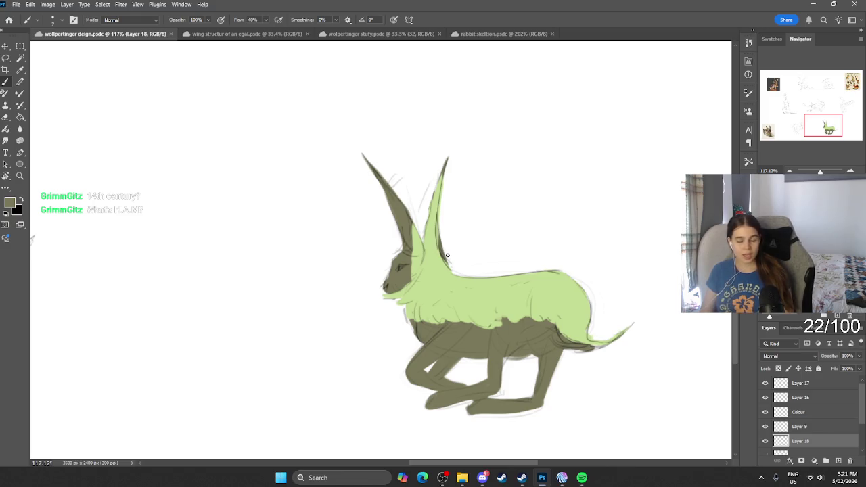
Select the Colour layer and erase the green fill from the hare's left ear.
click(765, 441)
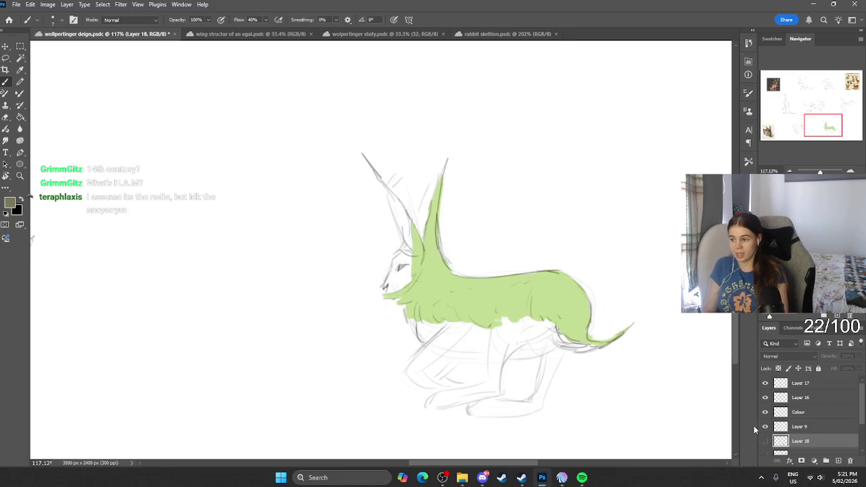
click(766, 441)
click(765, 412)
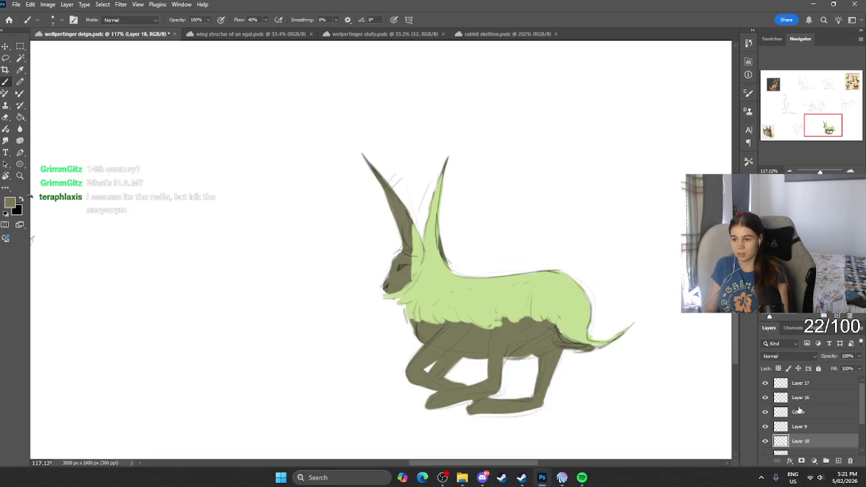
click(799, 410)
key(e)
drag(399, 230, 413, 267)
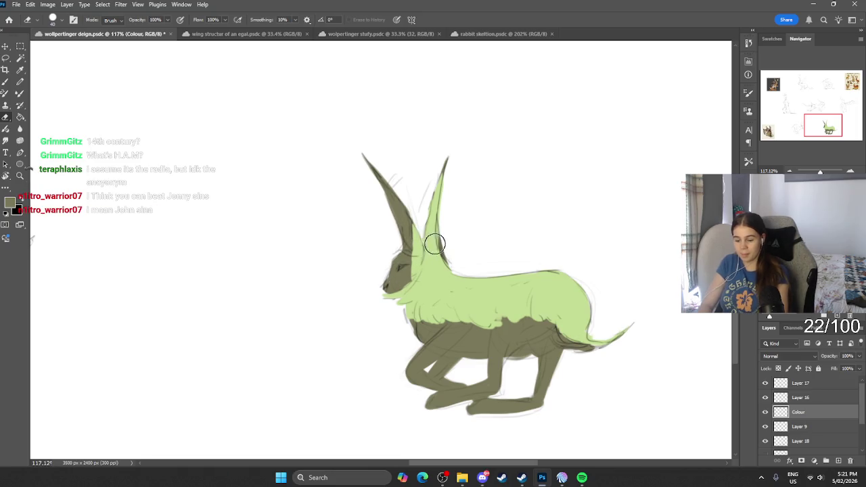
Sample the fur's light green and erase more green off the left ear.
key(i)
click(444, 281)
key(b)
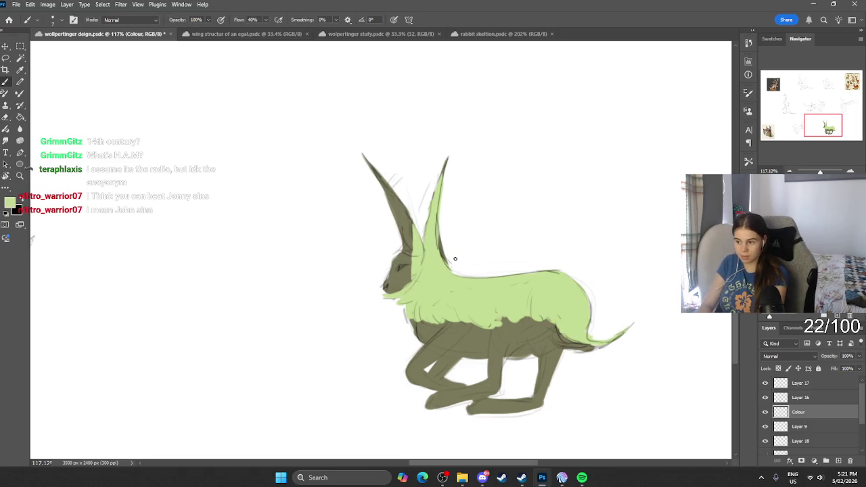
click(765, 412)
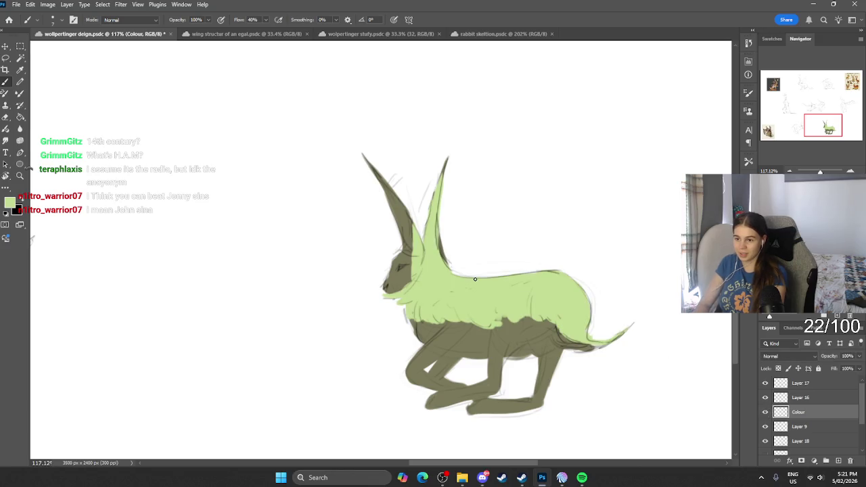
key(e)
drag(410, 227, 423, 244)
key(b)
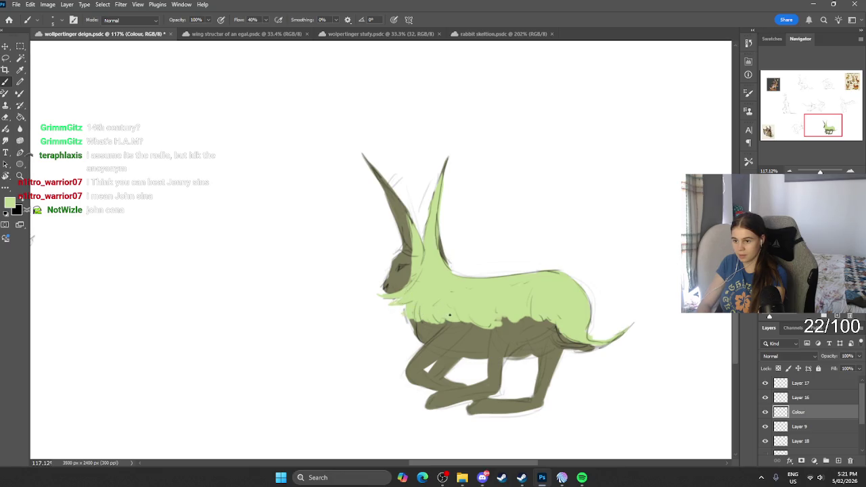
Brush light-green fur strokes along the belly edge and slightly adjust the green.
drag(460, 321, 549, 322)
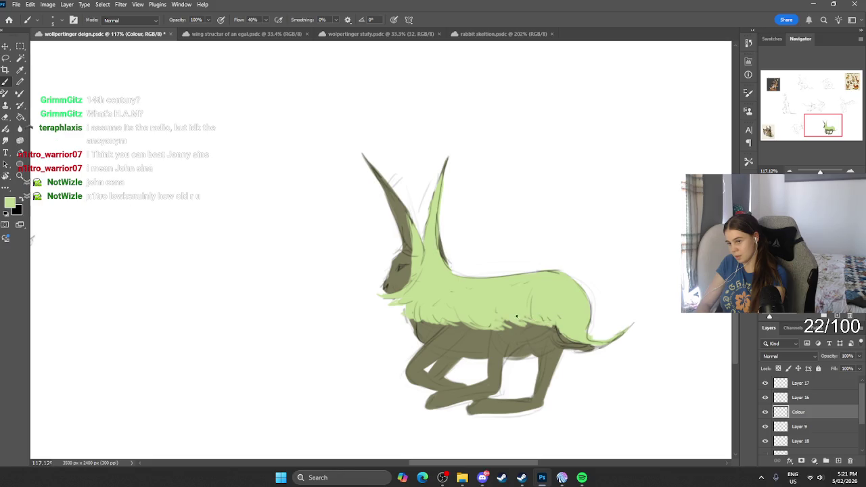
click(14, 206)
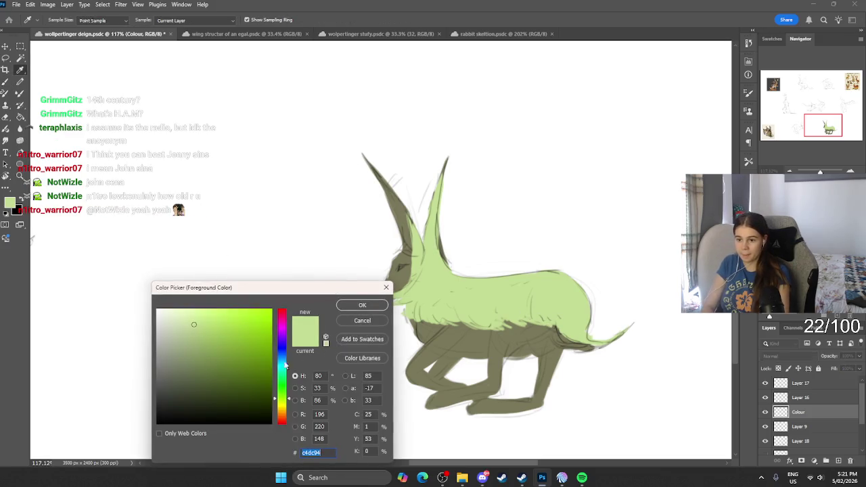
click(356, 308)
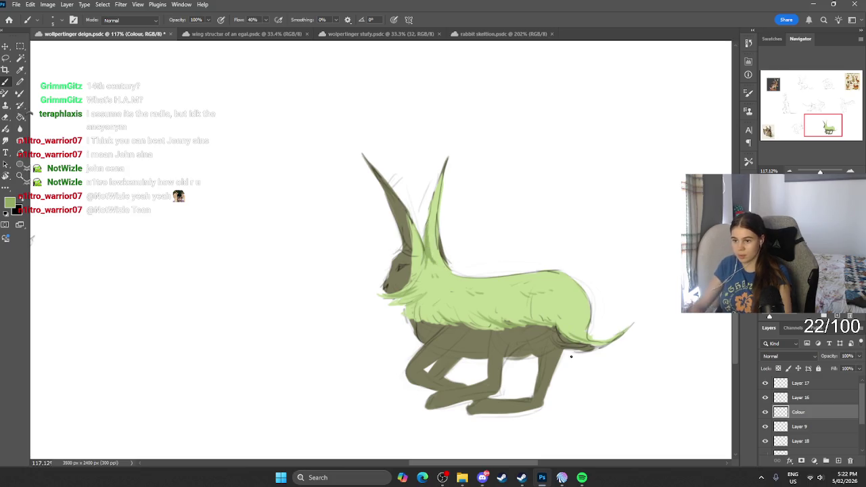
Sample the lighter fur green and add light-green fur along the back's edge.
scroll(570, 352, down, 3)
scroll(577, 312, down, 2)
scroll(578, 303, up, 3)
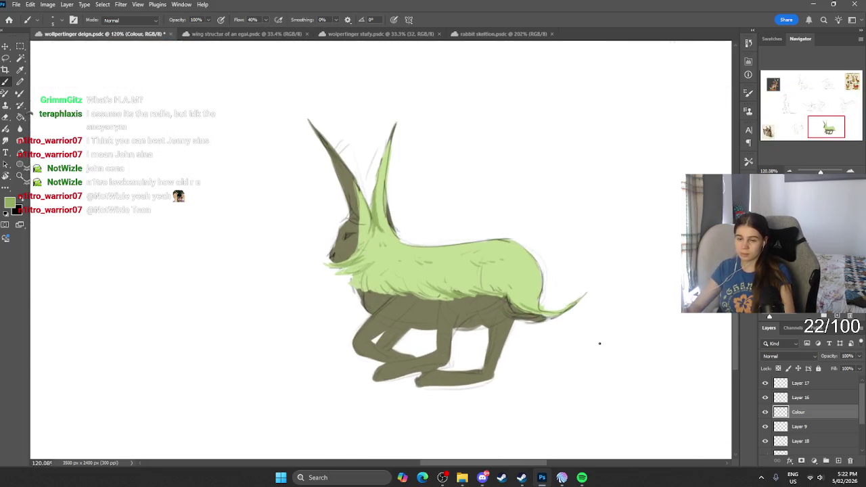
alt+click(439, 246)
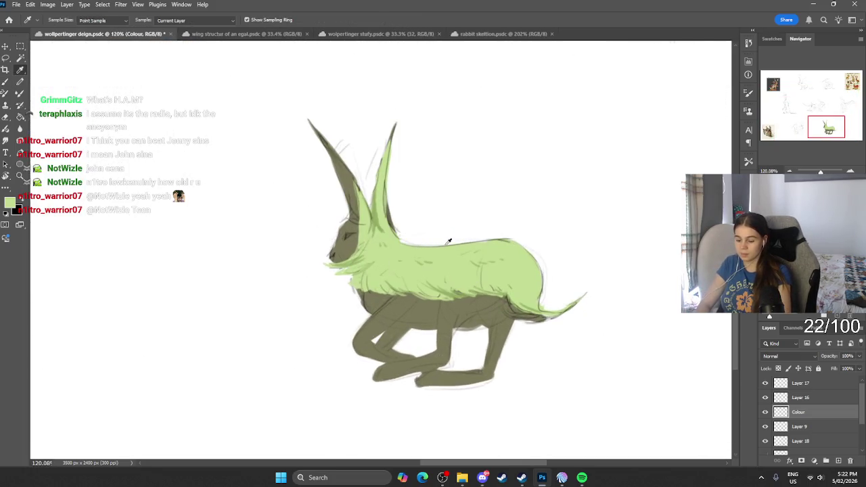
drag(424, 243, 449, 241)
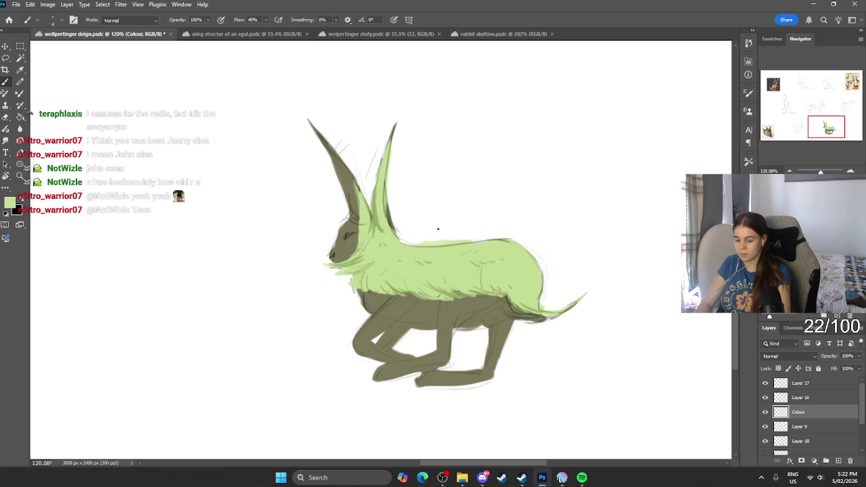
key(e)
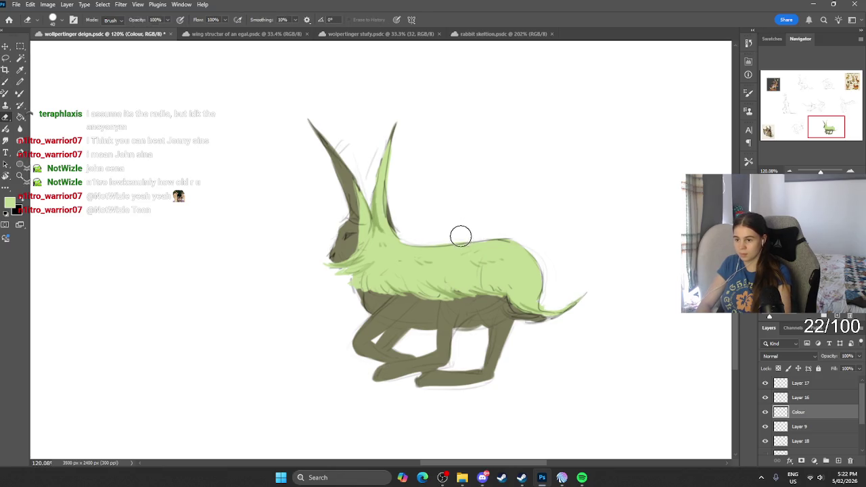
key(b)
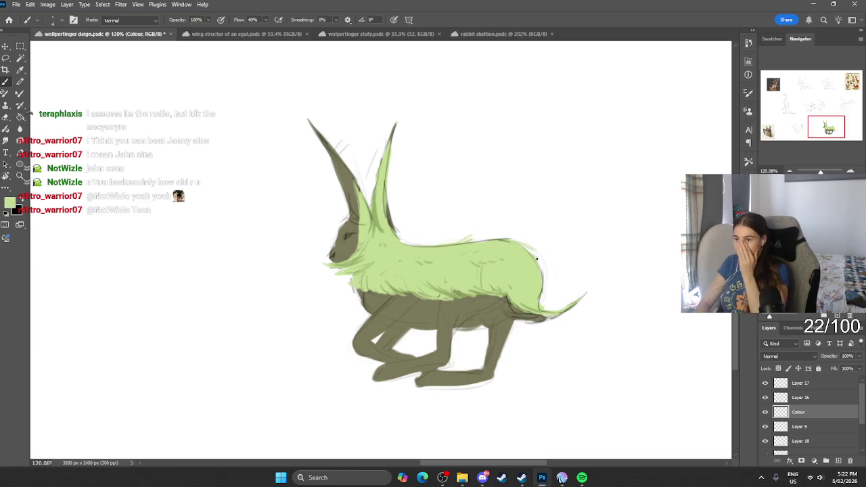
Set the painting colour to a dark brown in the Color Picker.
click(10, 201)
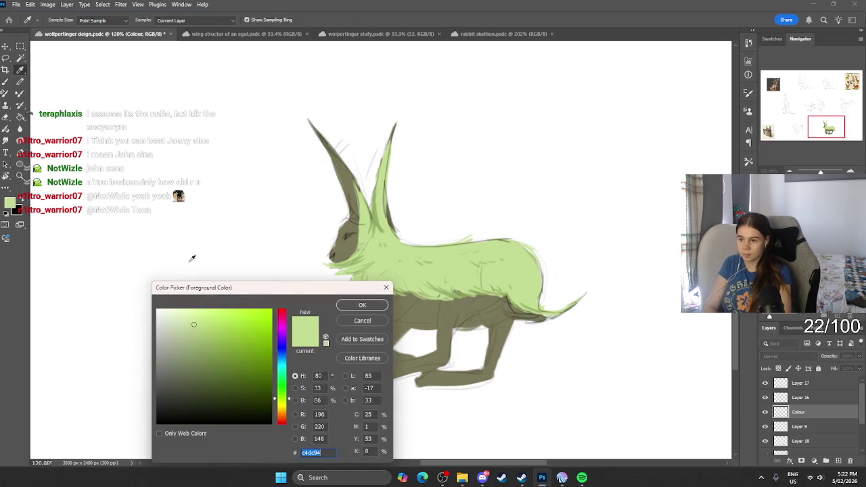
click(211, 338)
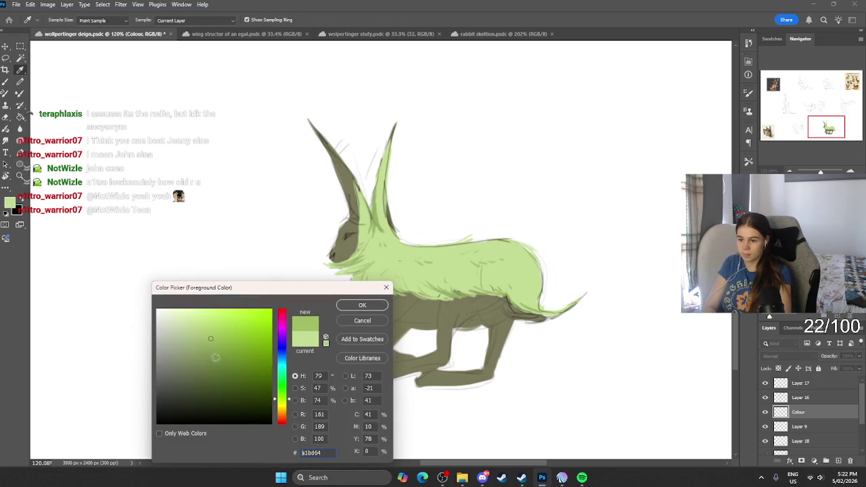
click(281, 412)
click(209, 375)
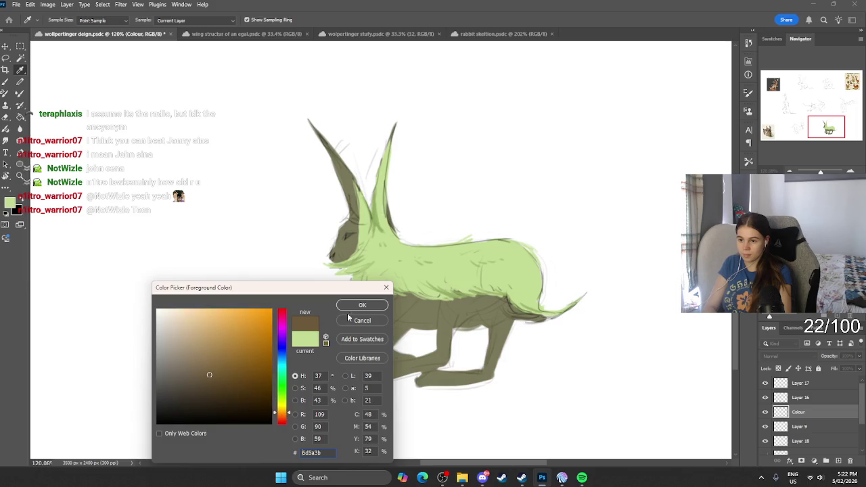
click(362, 305)
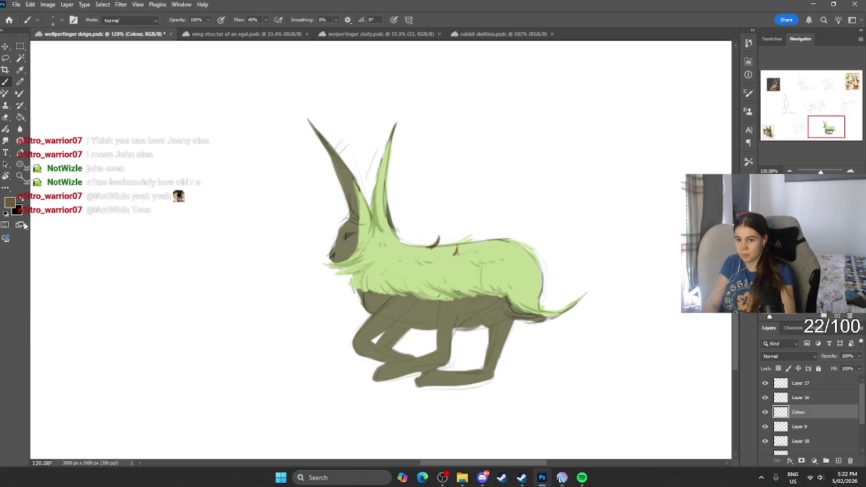
Switch the painting colour back to a light green shade.
click(10, 202)
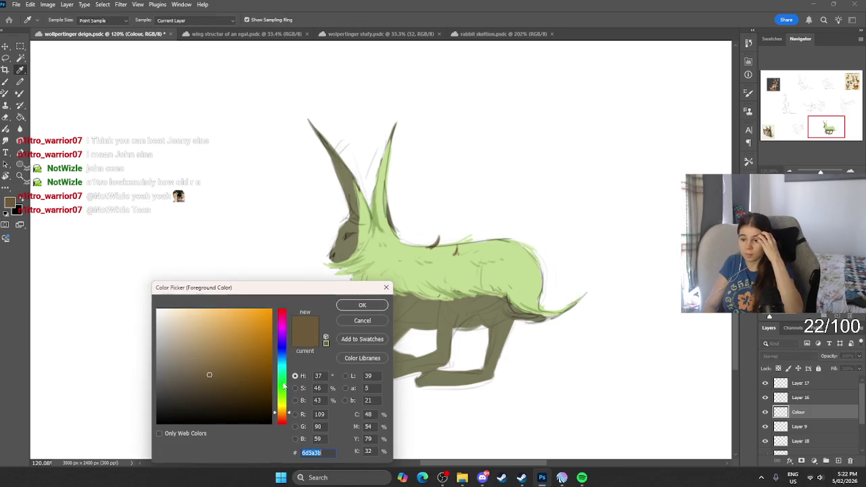
click(283, 376)
click(184, 328)
click(362, 305)
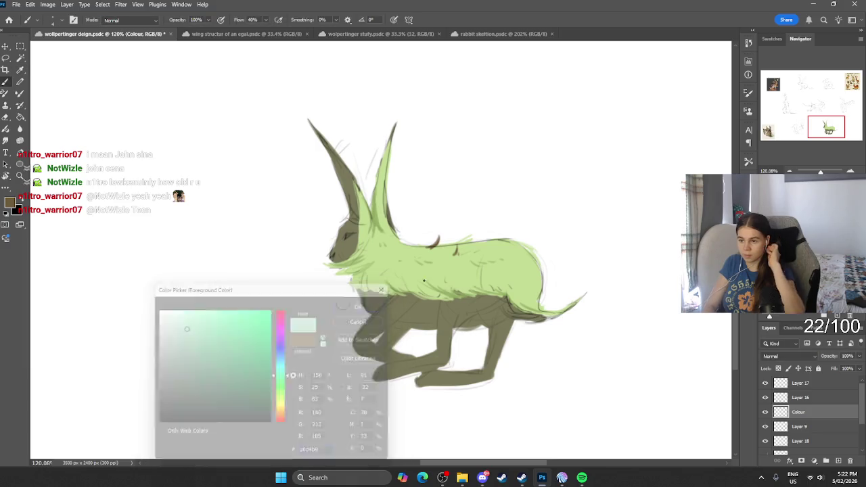
Dab faint light-green strokes on the body, then set the painting colour to pale cyan.
drag(389, 264, 412, 266)
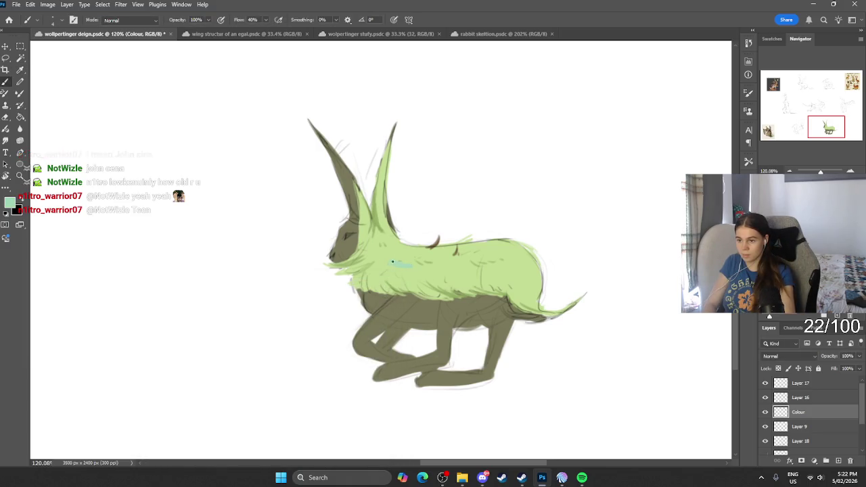
drag(404, 272, 411, 272)
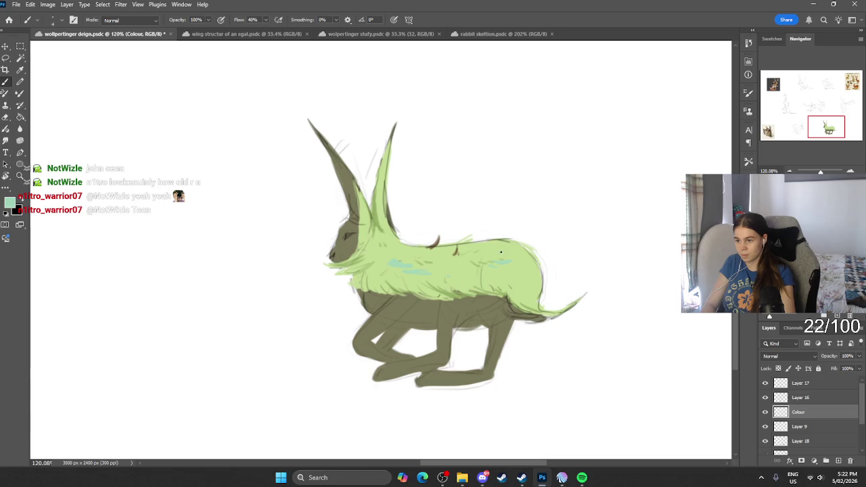
click(9, 202)
drag(281, 376, 282, 363)
click(172, 316)
click(361, 305)
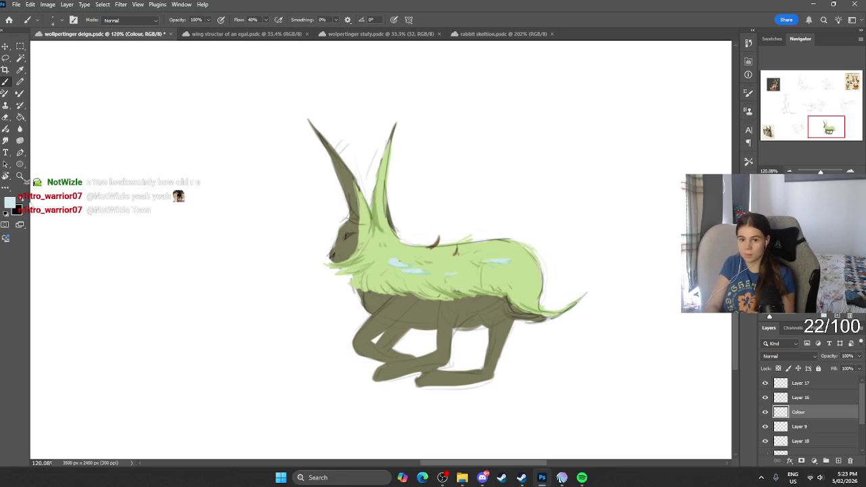
Switch to a saturated orange-peach and brush a short orange stroke on the green body.
click(8, 201)
click(283, 415)
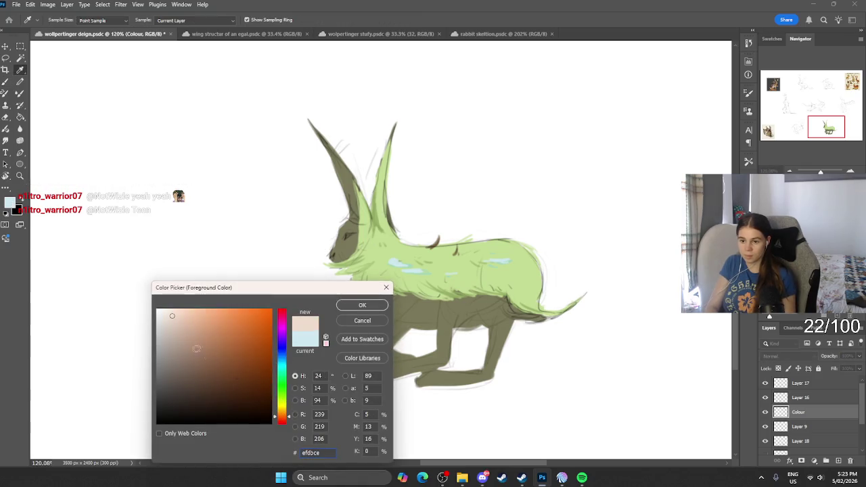
click(371, 311)
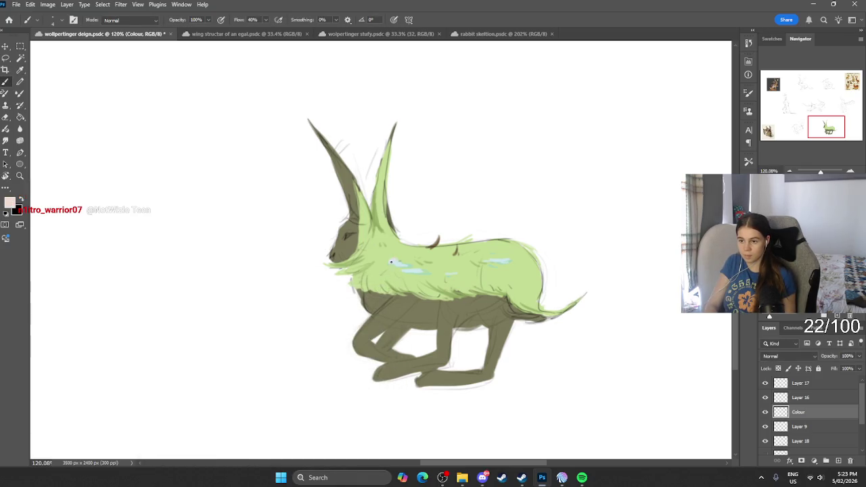
click(9, 202)
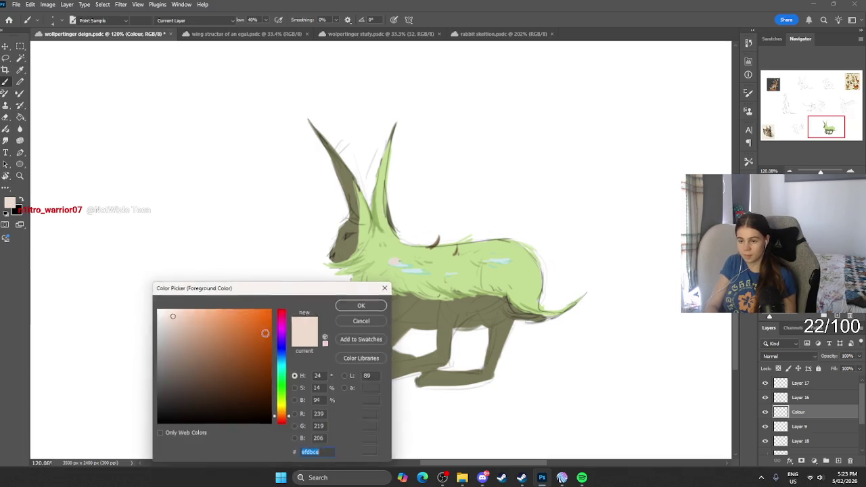
click(217, 316)
click(362, 305)
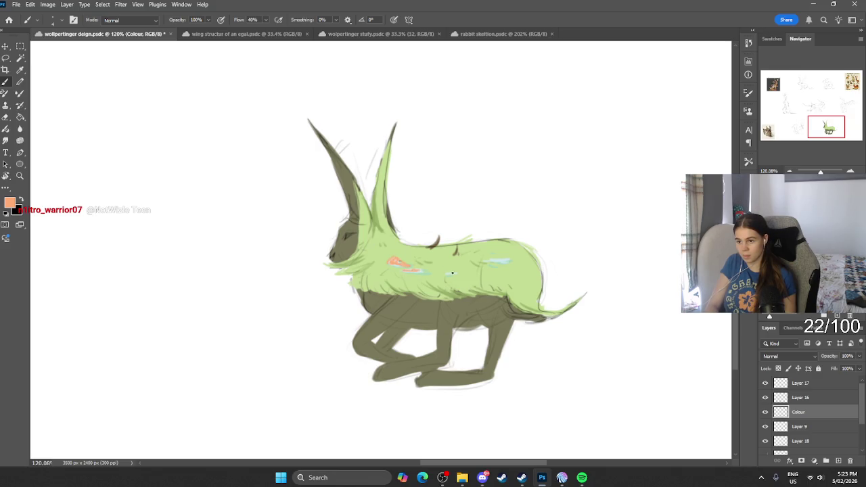
drag(491, 262, 502, 258)
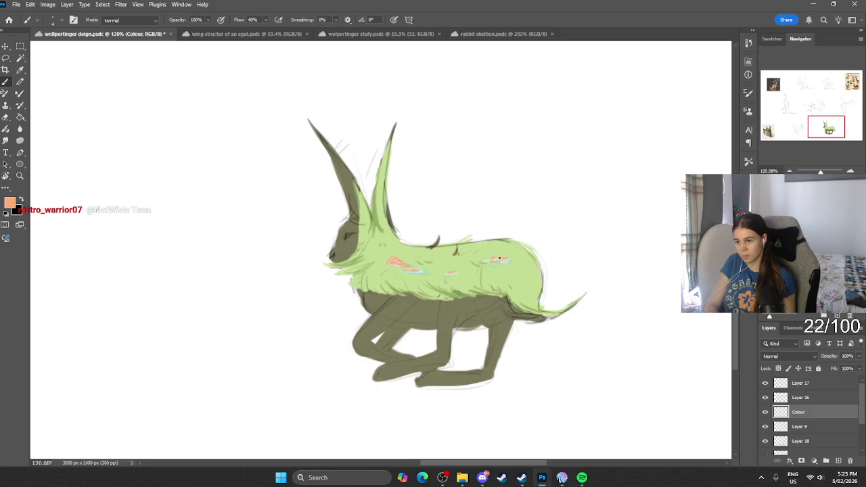
scroll(498, 258, down, 3)
scroll(518, 244, down, 3)
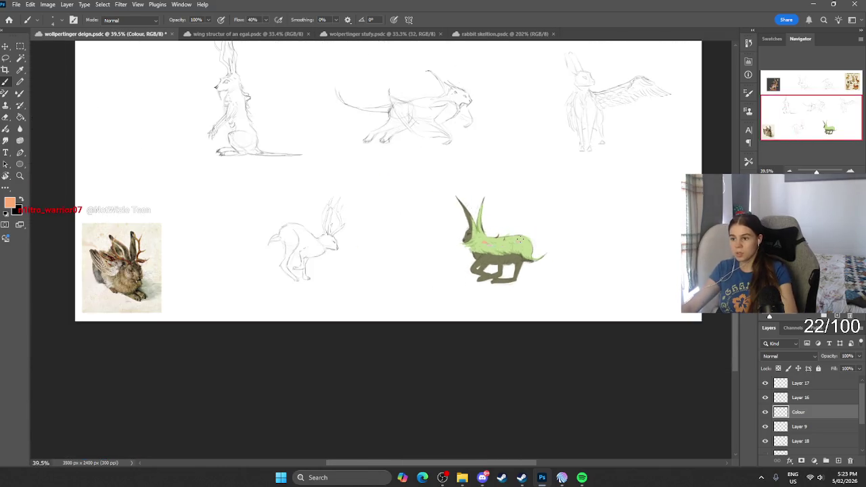
Undo the orange stroke and swap the painting colour to black.
scroll(520, 240, up, 4)
scroll(491, 266, up, 4)
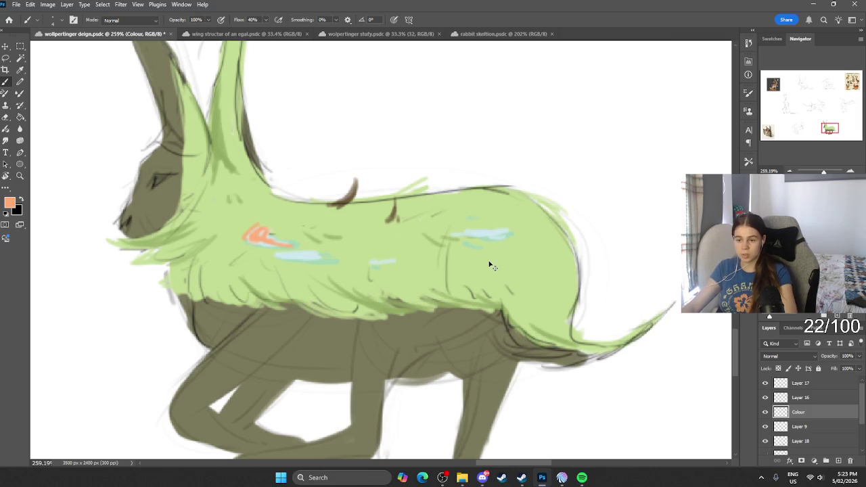
key(ctrl+z)
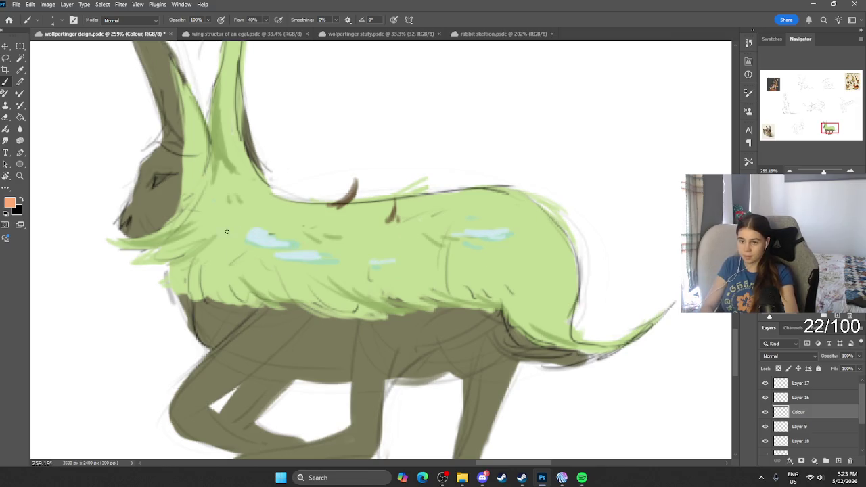
key(x)
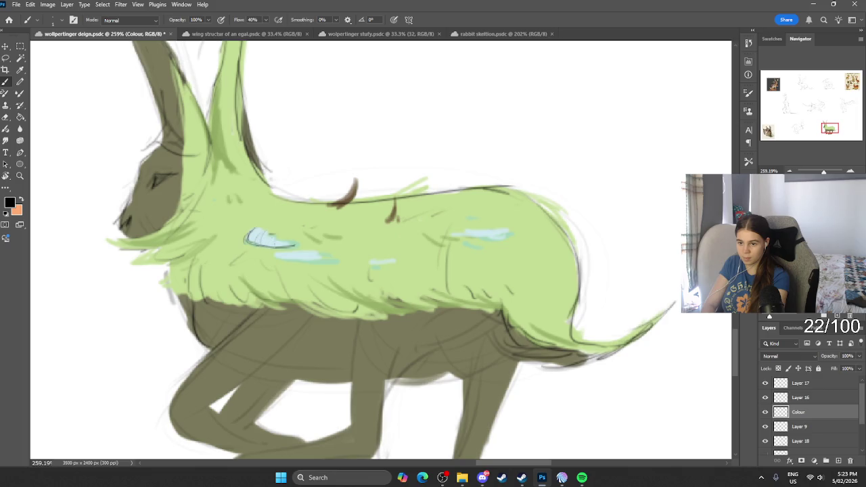
Outline the lower and right-hand pale blue marks with thin dark strokes.
drag(274, 242, 333, 253)
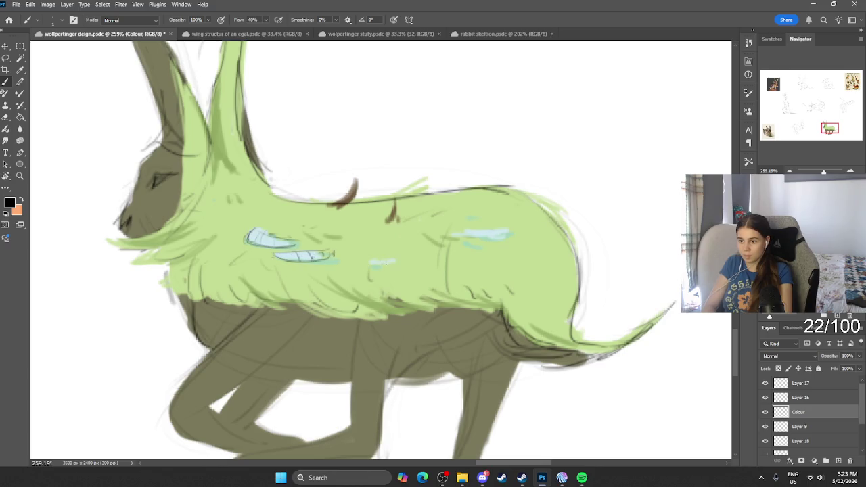
drag(453, 236, 507, 230)
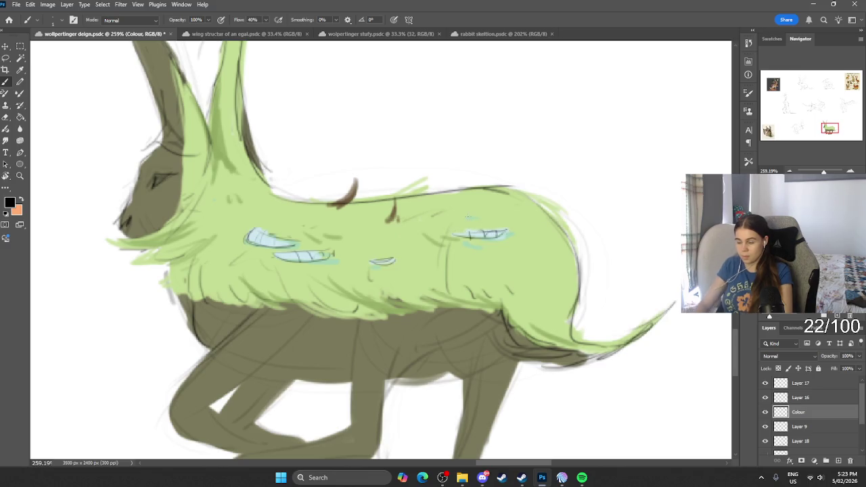
scroll(510, 243, down, 2)
scroll(510, 243, down, 5)
scroll(510, 243, up, 4)
scroll(510, 244, up, 2)
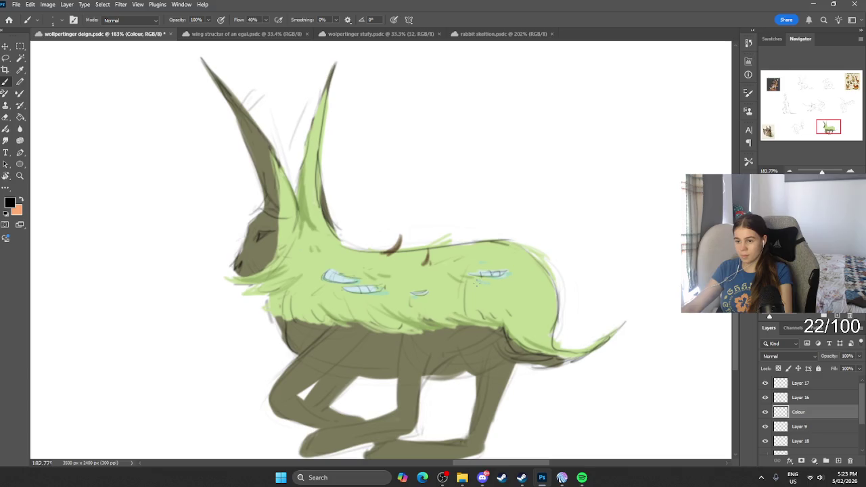
Set a pale peach colour for the mushroom caps, then swap to black for the stems.
click(20, 202)
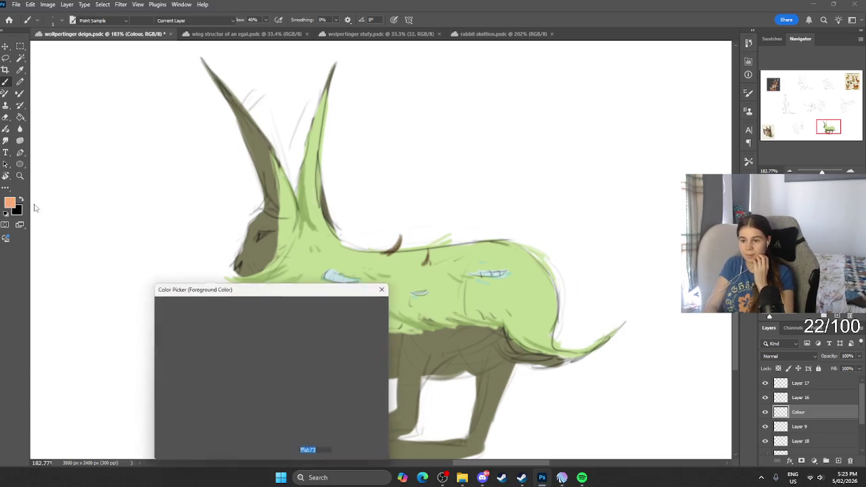
click(184, 313)
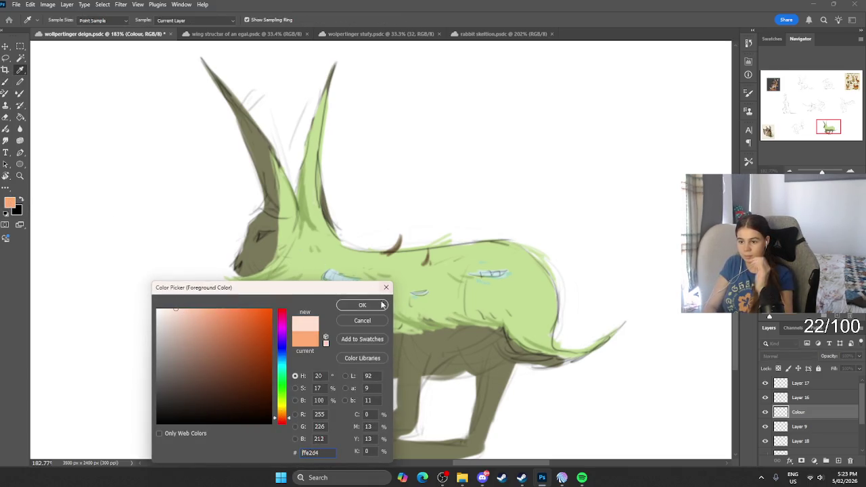
click(379, 303)
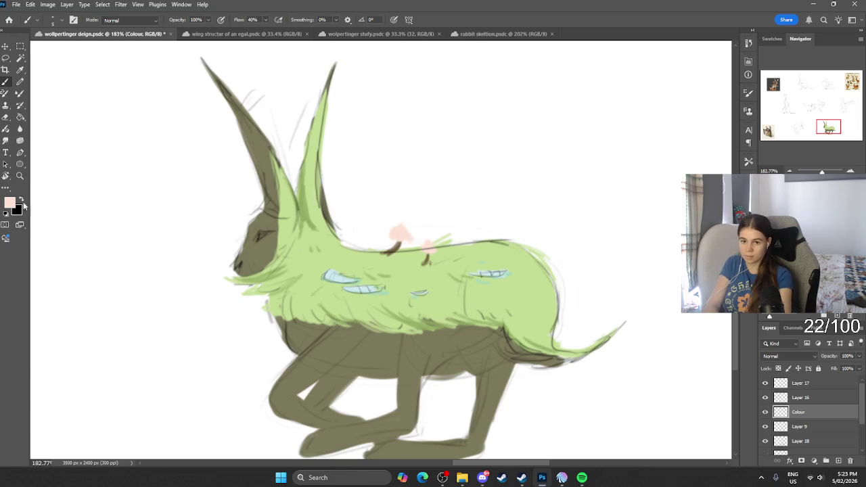
click(21, 200)
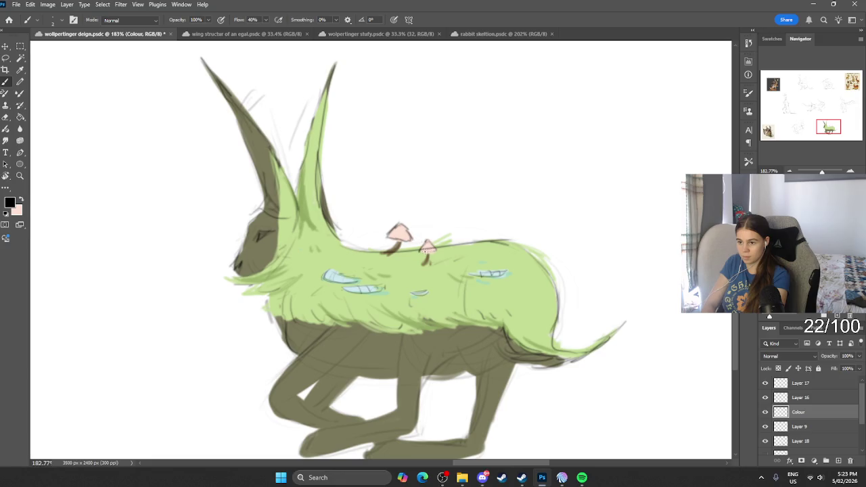
Tint the mushroom caps with a saturated red-orange, then return to black.
click(21, 200)
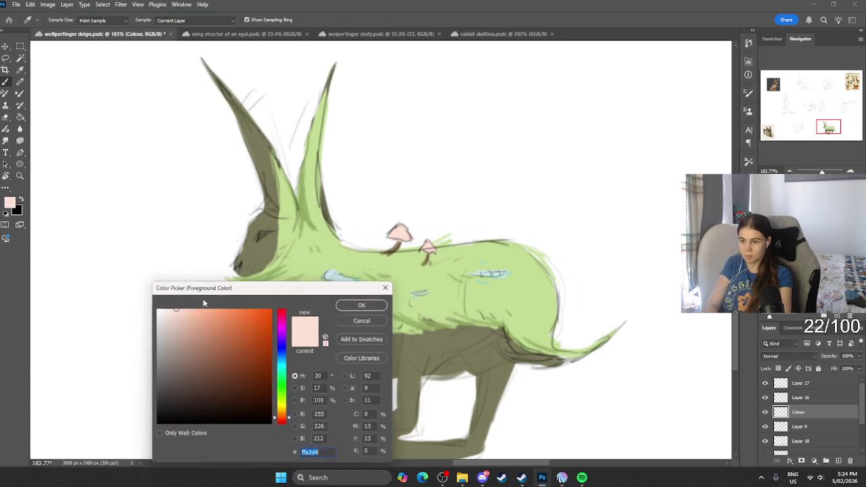
mouse_move(283, 424)
mouse_down()
mouse_move(283, 412)
mouse_move(283, 420)
mouse_up()
click(270, 310)
click(362, 306)
key(b)
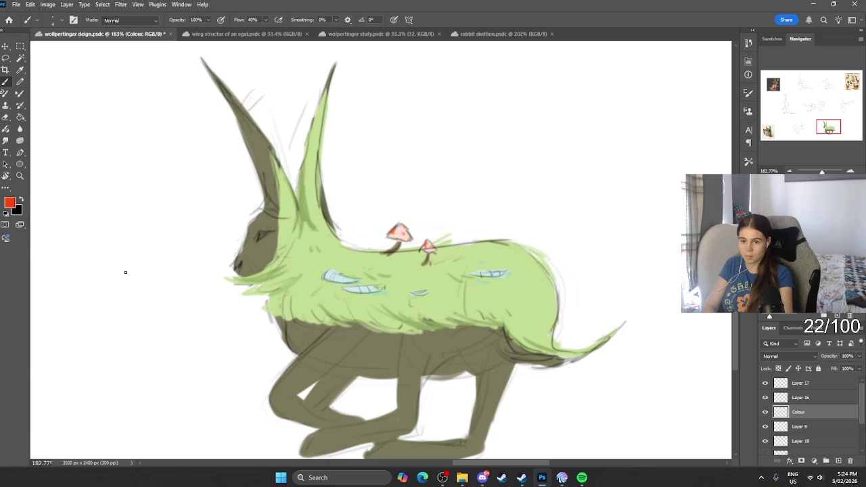
click(20, 201)
scroll(126, 226, down, 5)
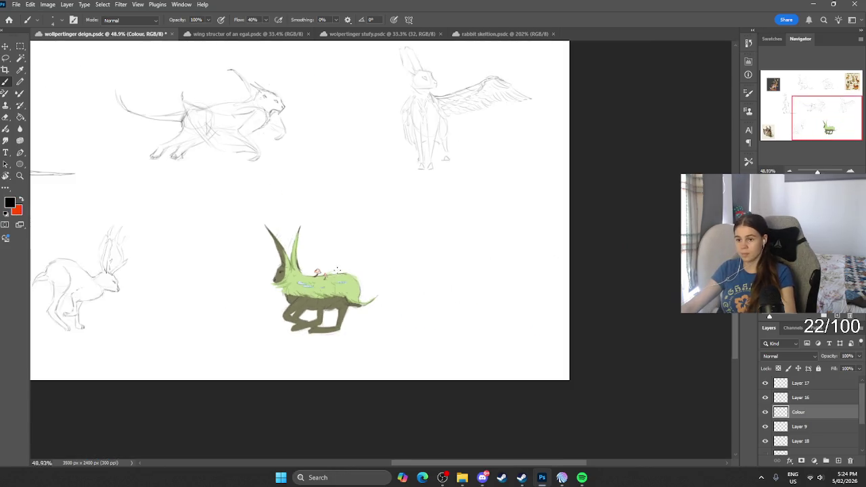
Compare the Colour layer's fills, restore all layers, and select Layer 18.
scroll(340, 283, up, 2)
scroll(340, 282, up, 2)
click(765, 412)
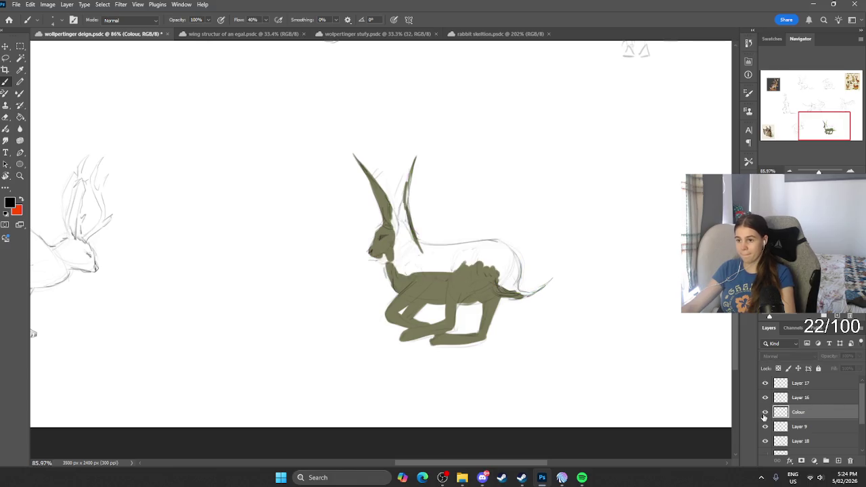
click(766, 414)
click(766, 414)
click(765, 414)
click(765, 413)
click(766, 413)
click(789, 428)
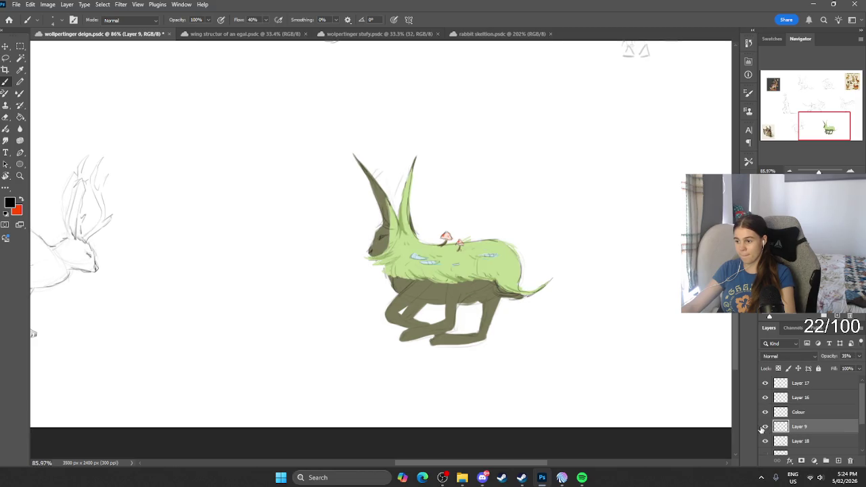
click(765, 442)
click(765, 441)
click(800, 441)
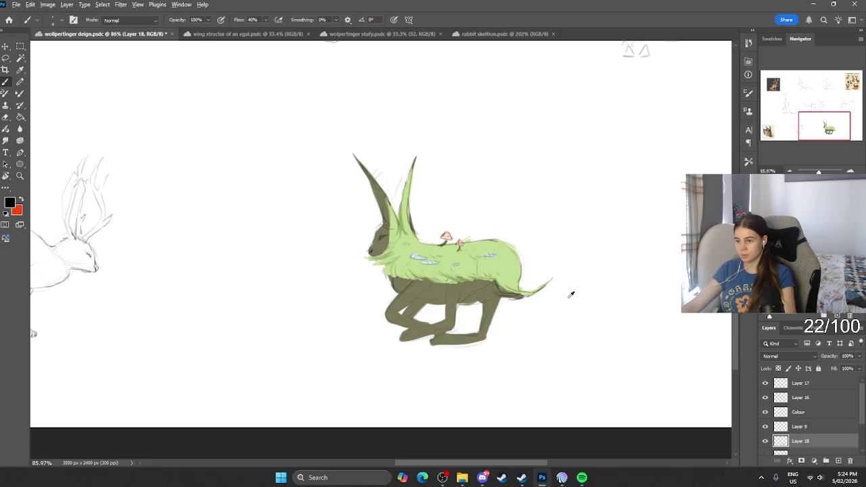
Sample the body's olive grey, darken it, and shade the belly line and legs.
scroll(417, 281, up, 3)
scroll(407, 318, up, 2)
alt+click(407, 318)
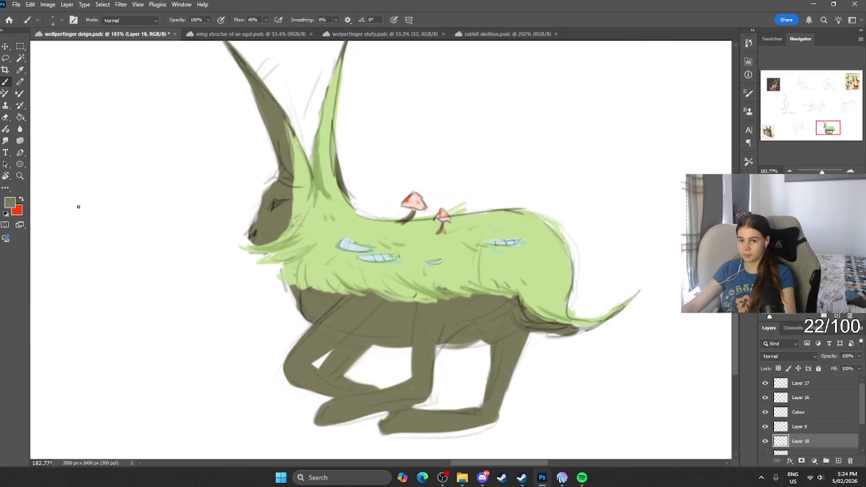
click(13, 203)
click(197, 383)
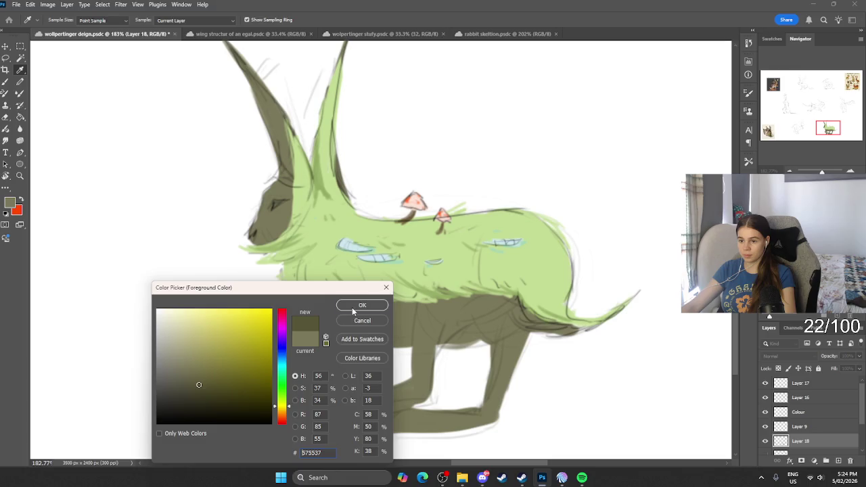
click(354, 305)
drag(303, 281, 572, 332)
drag(447, 332, 453, 343)
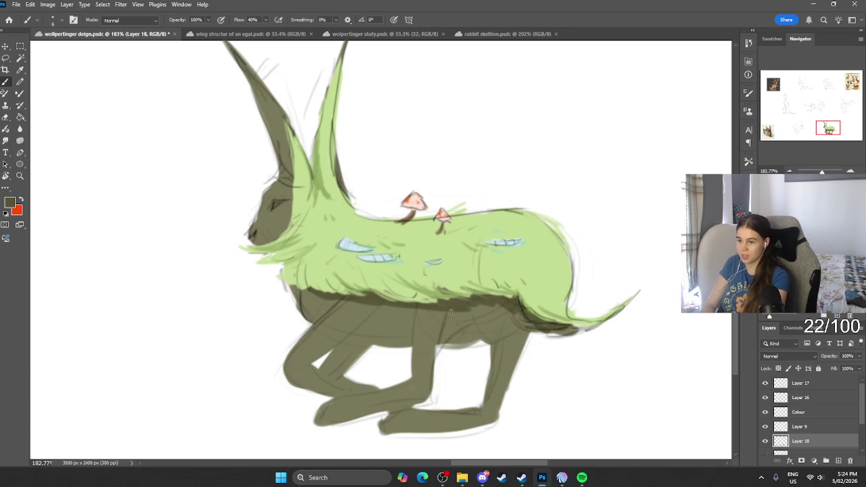
drag(435, 307, 410, 345)
mouse_move(381, 306)
mouse_down()
mouse_move(349, 340)
mouse_move(382, 309)
mouse_move(365, 348)
mouse_move(402, 346)
mouse_move(416, 312)
mouse_move(385, 341)
mouse_move(326, 365)
mouse_move(373, 394)
mouse_up()
Darken the hind leg and belly underside, and shade the left ear's inner edge.
mouse_move(463, 309)
mouse_down()
mouse_move(460, 332)
mouse_move(505, 310)
mouse_move(521, 349)
mouse_move(499, 359)
mouse_move(492, 381)
mouse_move(506, 366)
mouse_move(488, 395)
mouse_move(380, 429)
mouse_move(471, 417)
mouse_move(455, 431)
mouse_move(478, 416)
mouse_up()
mouse_move(371, 306)
mouse_down()
mouse_move(318, 301)
mouse_move(323, 306)
mouse_up()
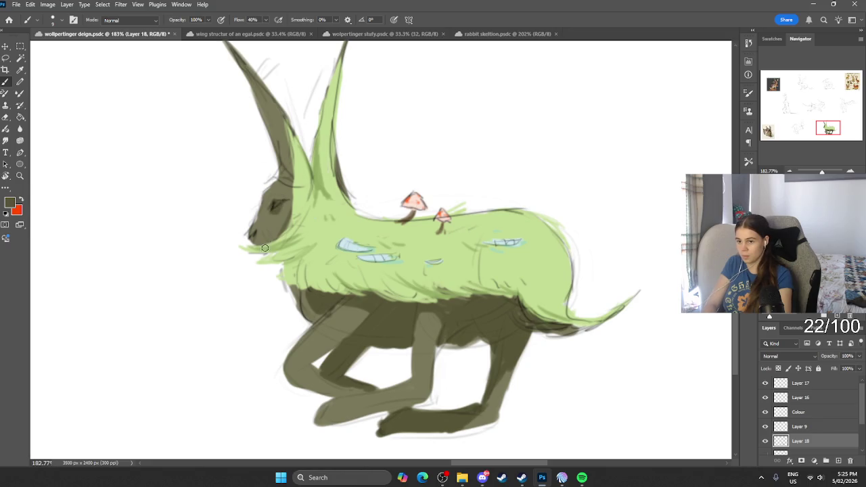
mouse_move(279, 111)
mouse_down()
mouse_move(292, 184)
mouse_move(283, 158)
mouse_up()
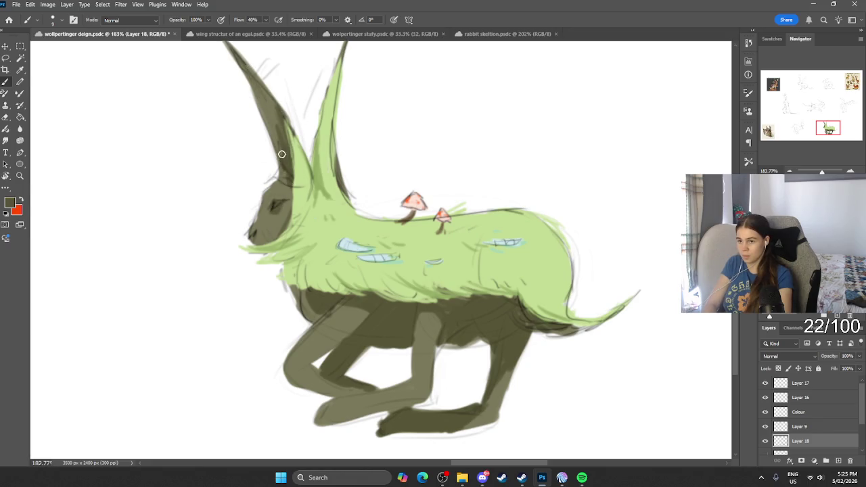
scroll(406, 165, down, 5)
scroll(392, 174, up, 2)
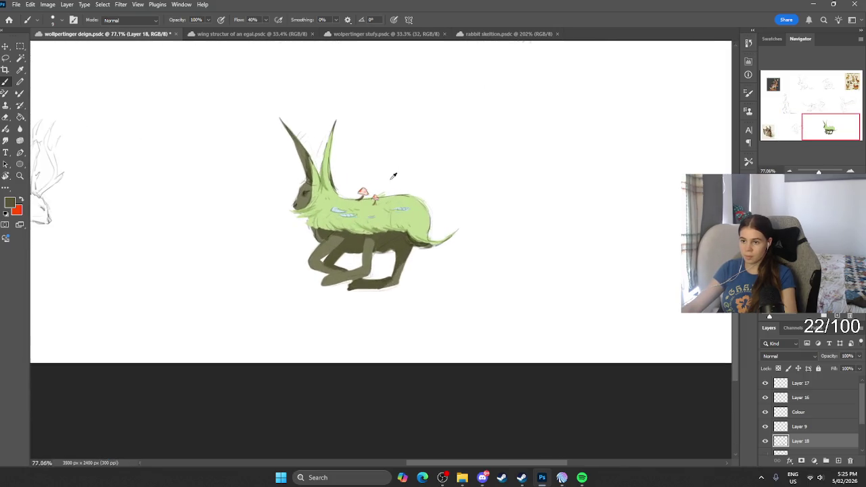
scroll(335, 242, up, 5)
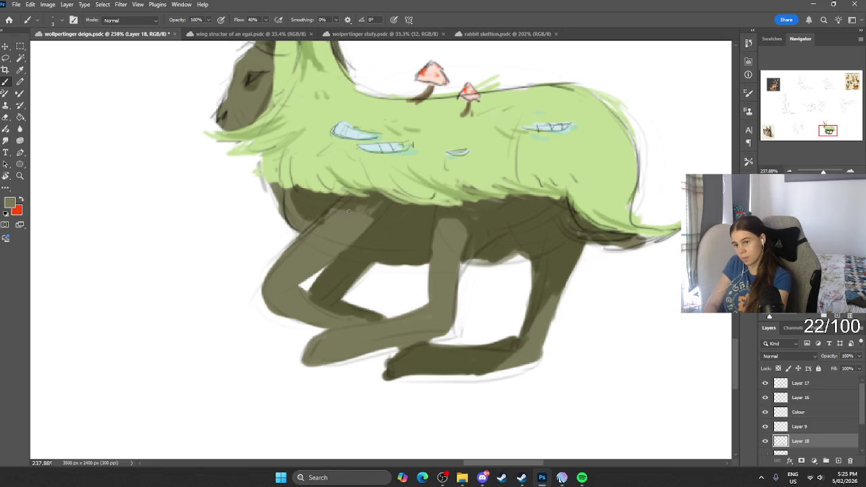
Hatch dark shading on the belly and soften the hind leg and foot edges.
mouse_move(345, 247)
mouse_down()
mouse_move(369, 230)
mouse_move(398, 256)
mouse_up()
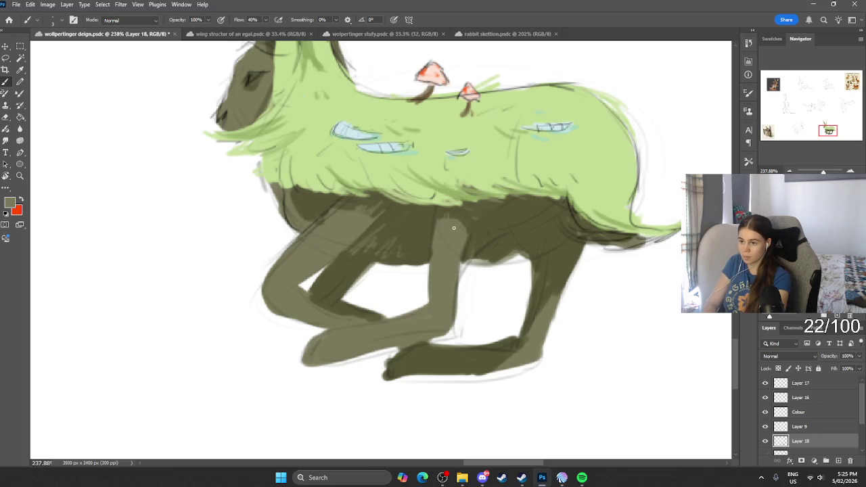
drag(541, 277, 545, 293)
drag(514, 351, 474, 357)
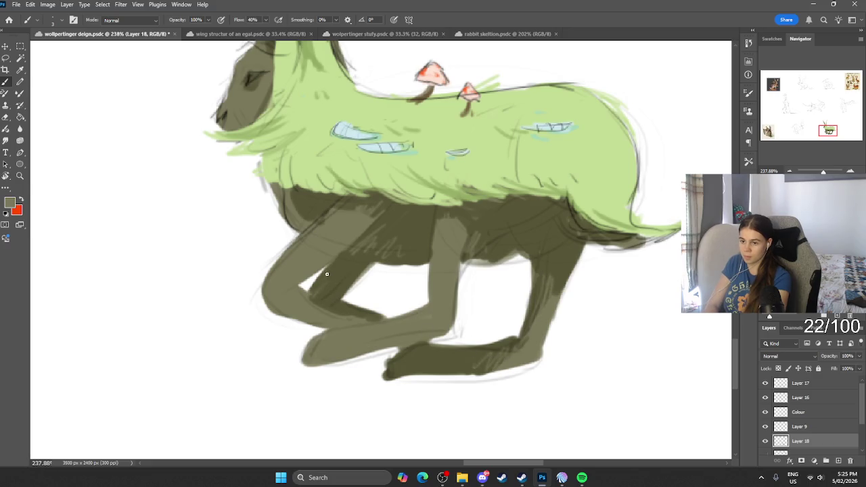
scroll(383, 264, down, 5)
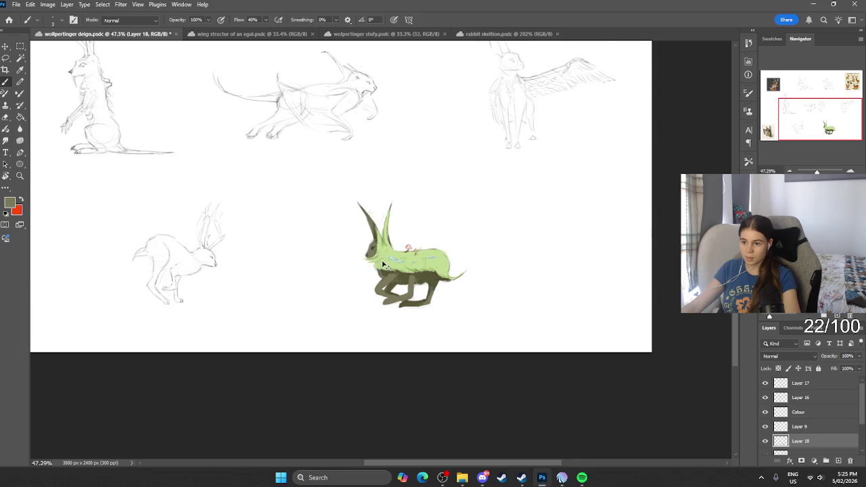
scroll(382, 264, up, 1)
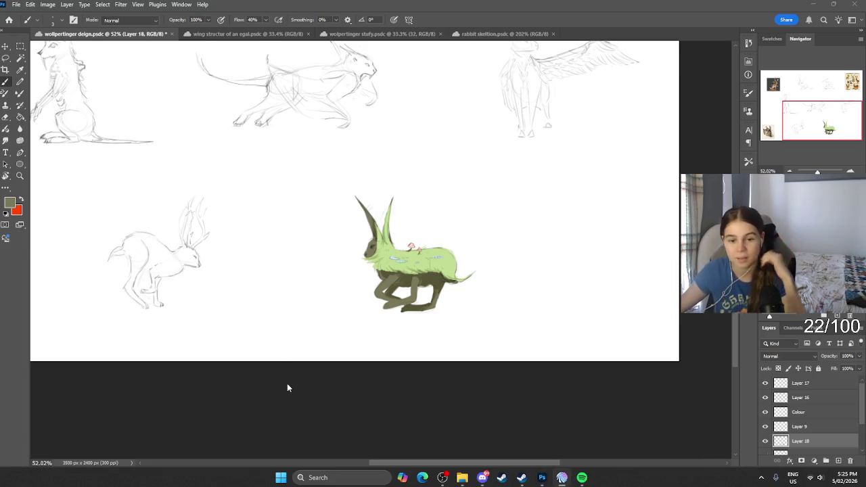
alt+scroll(307, 367, down, 3)
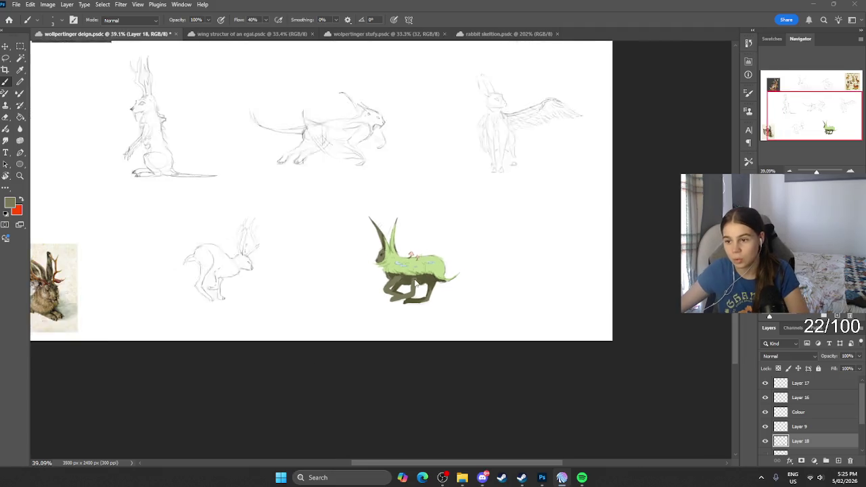
alt+scroll(318, 284, up, 4)
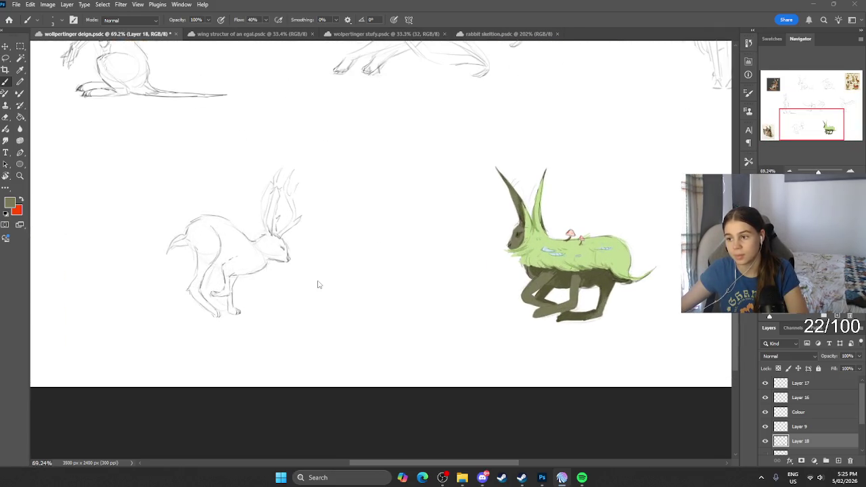
alt+scroll(368, 284, up, 1)
alt+scroll(406, 264, up, 3)
alt+scroll(413, 257, up, 2)
alt+scroll(412, 257, up, 2)
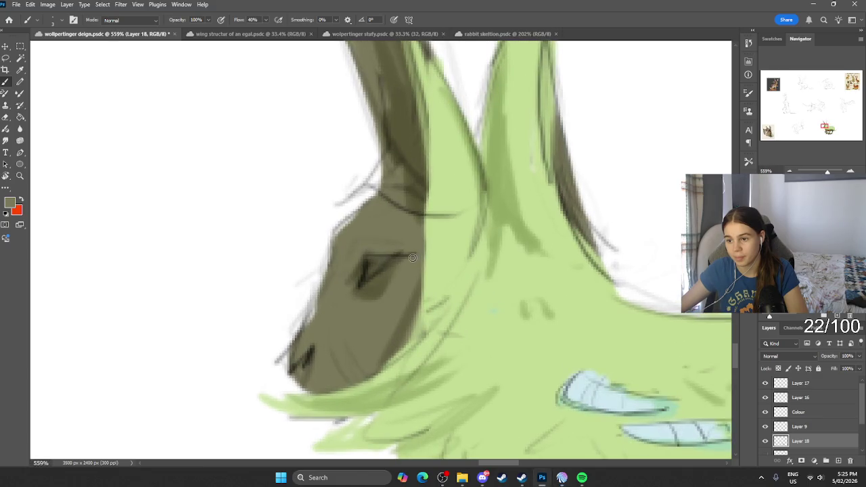
Set a near-black brush colour and make the Colour layer active.
click(9, 203)
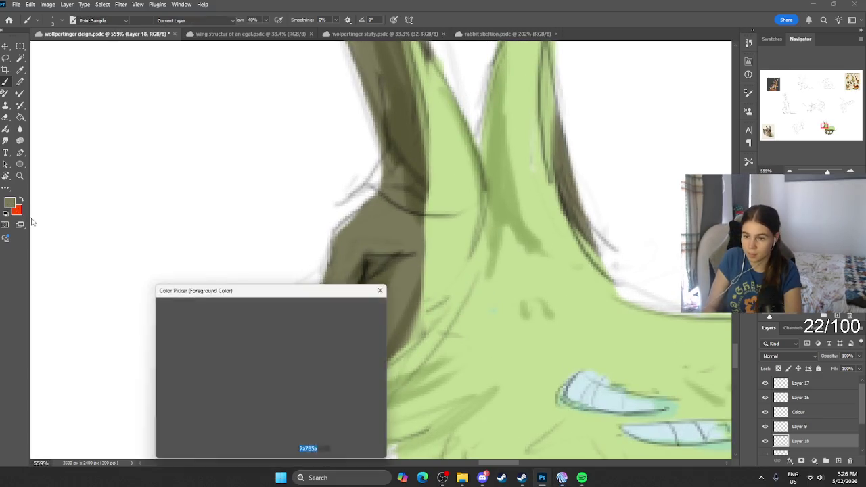
click(190, 382)
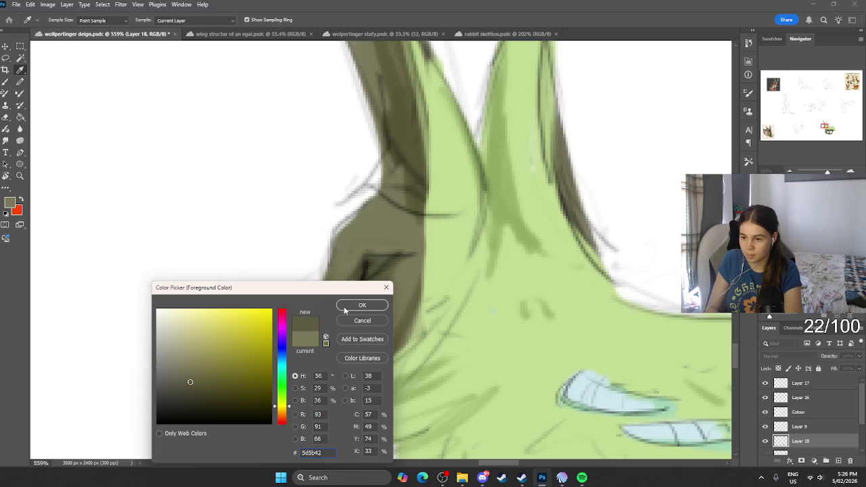
click(361, 305)
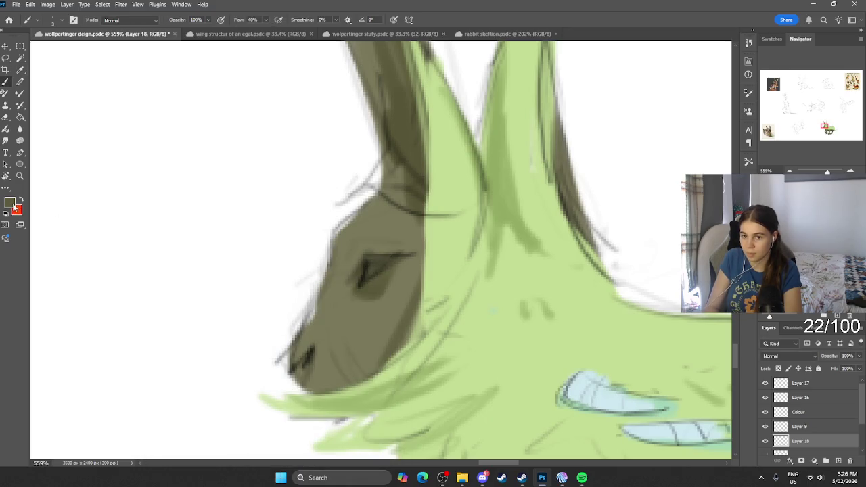
click(12, 204)
click(209, 406)
click(362, 304)
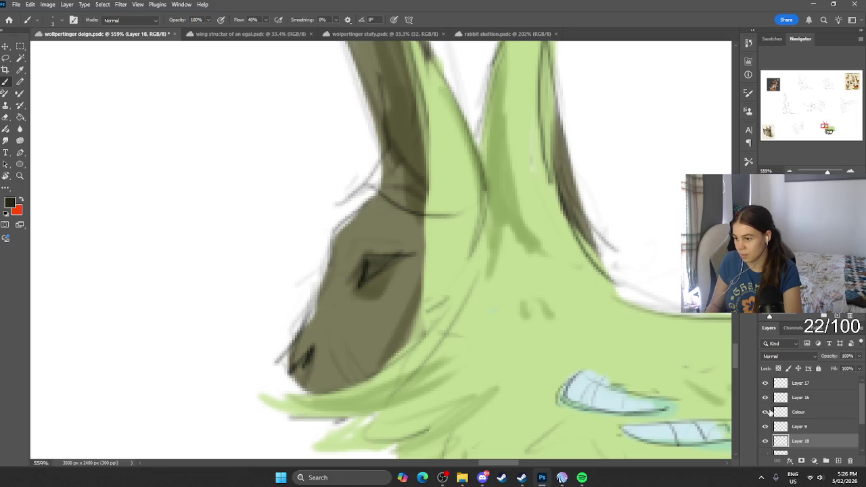
click(765, 441)
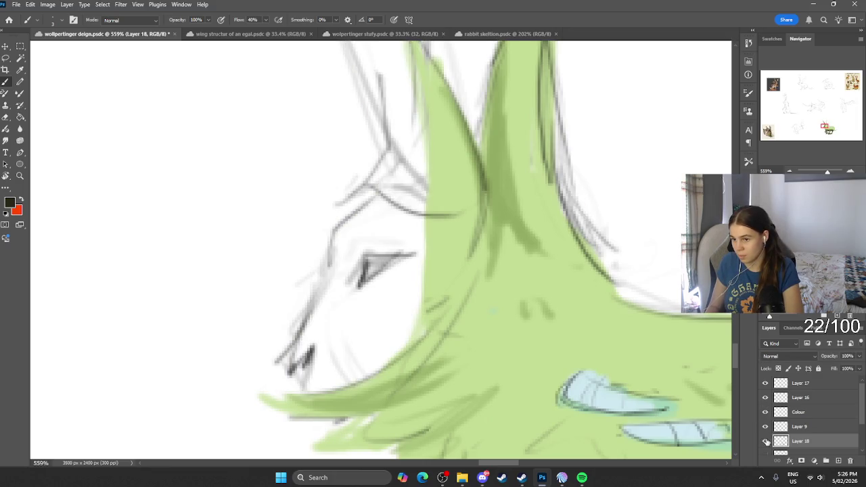
click(765, 441)
click(765, 412)
click(799, 412)
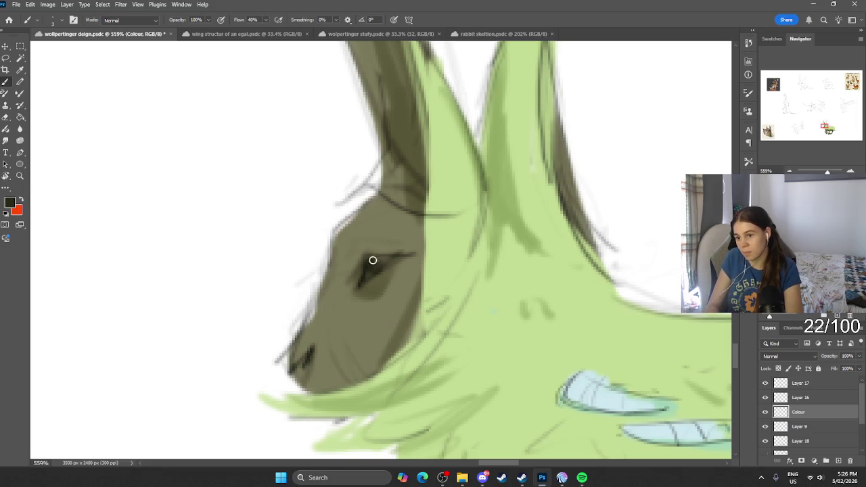
Choose a bright olive-yellow and dab it into the creature's eye.
click(10, 202)
click(230, 400)
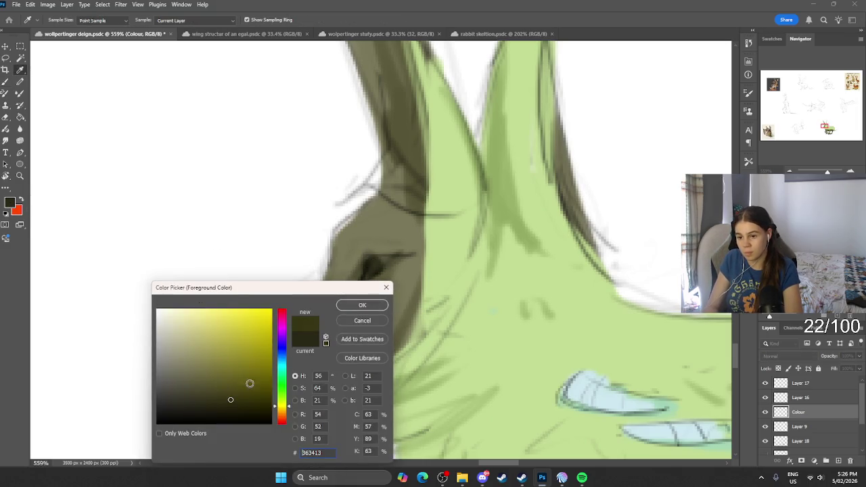
click(242, 344)
click(362, 305)
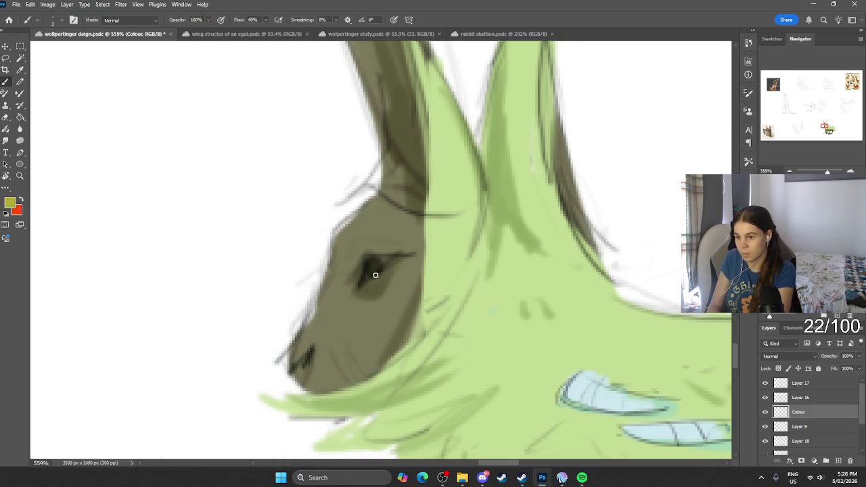
click(366, 264)
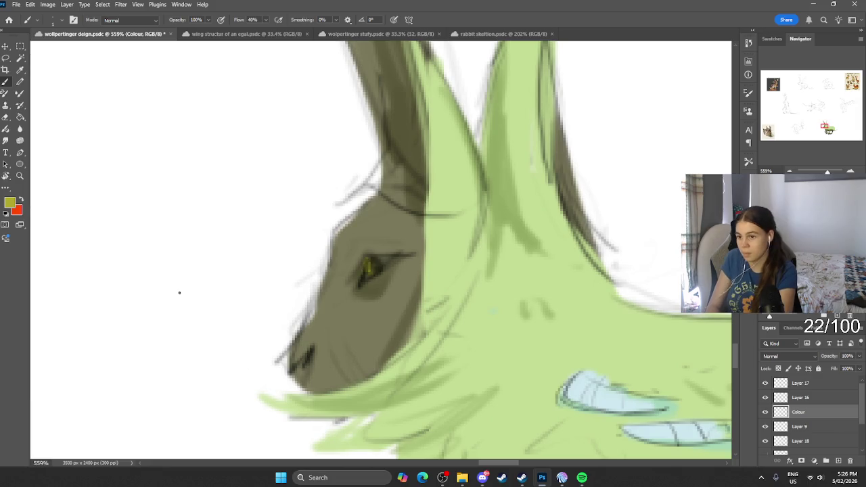
Return to black and darken the lines above and below the eye.
click(10, 203)
click(362, 304)
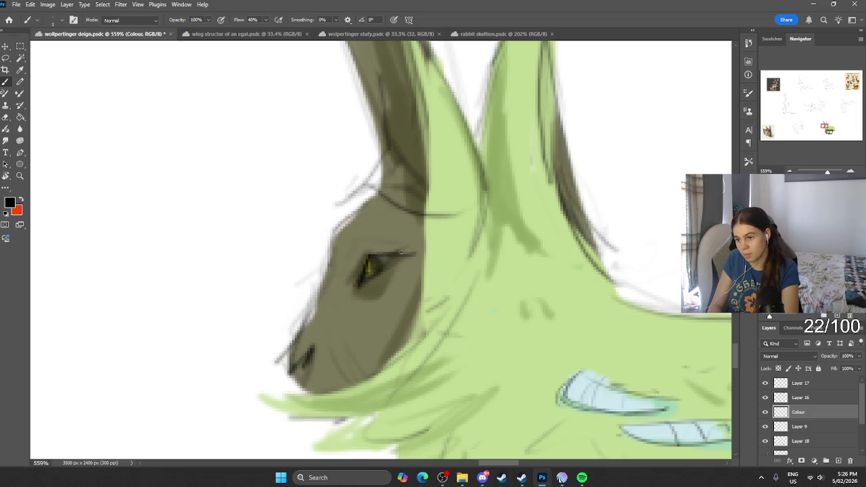
mouse_move(401, 259)
mouse_down()
mouse_move(375, 298)
mouse_move(360, 282)
mouse_move(383, 303)
mouse_up()
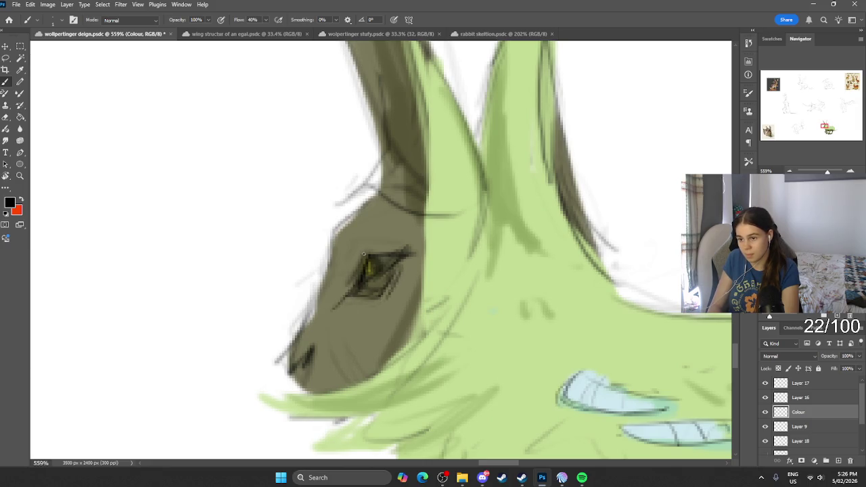
drag(391, 235, 372, 254)
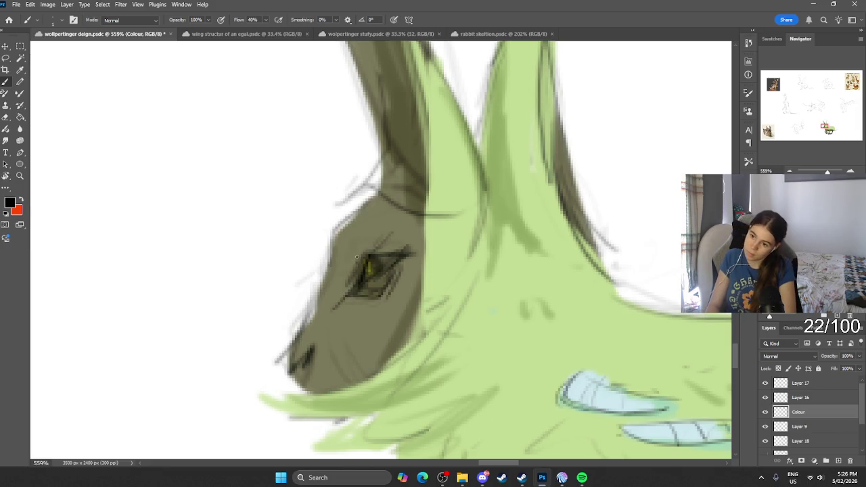
scroll(344, 104, down, 8)
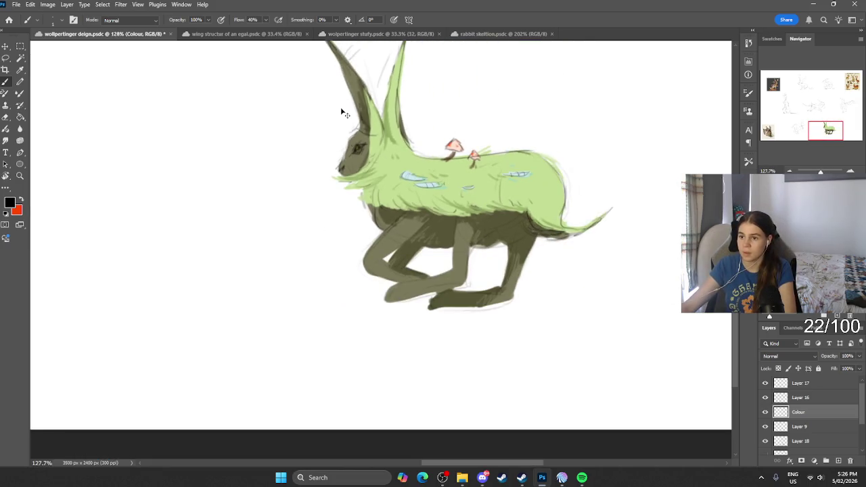
scroll(341, 107, up, 3)
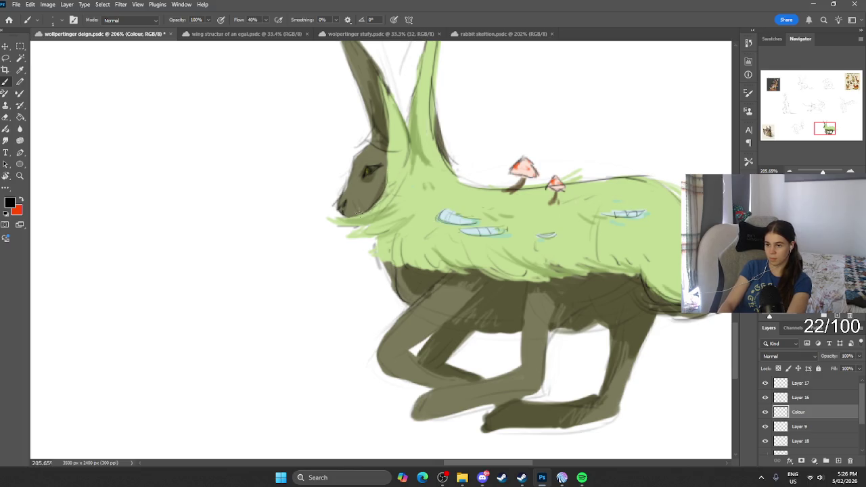
scroll(487, 95, down, 4)
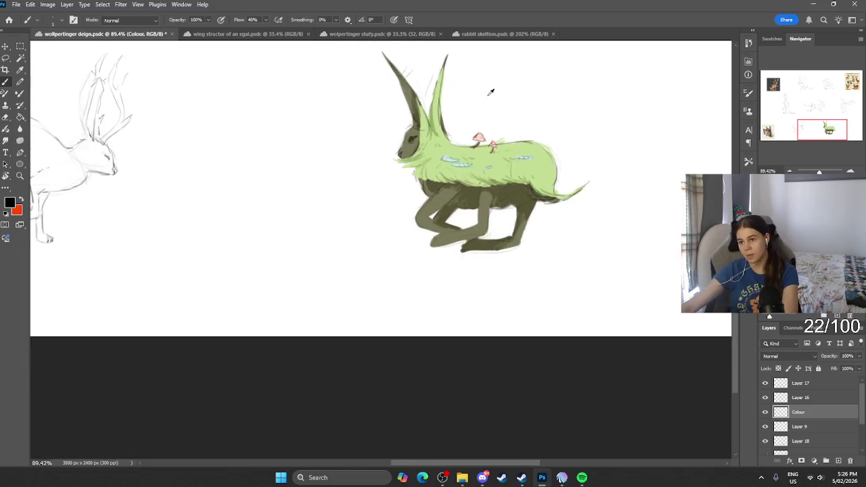
scroll(487, 95, down, 2)
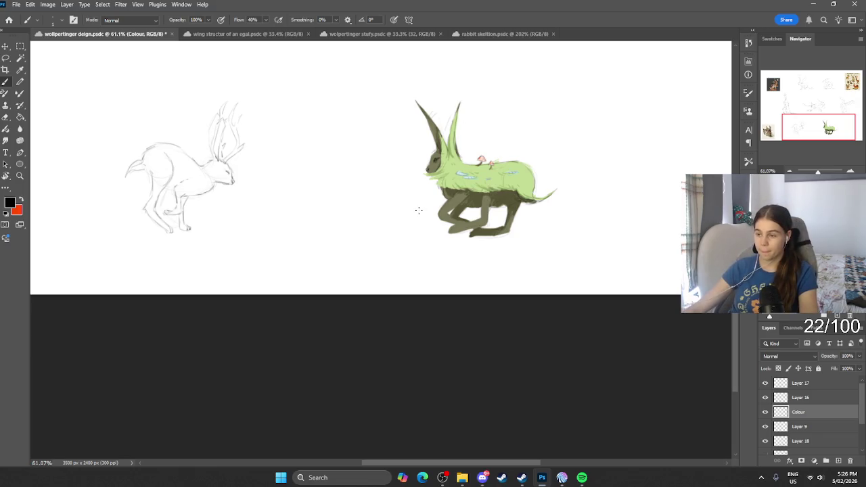
scroll(419, 211, down, 3)
scroll(412, 201, up, 3)
scroll(371, 210, up, 2)
scroll(367, 210, left, 2)
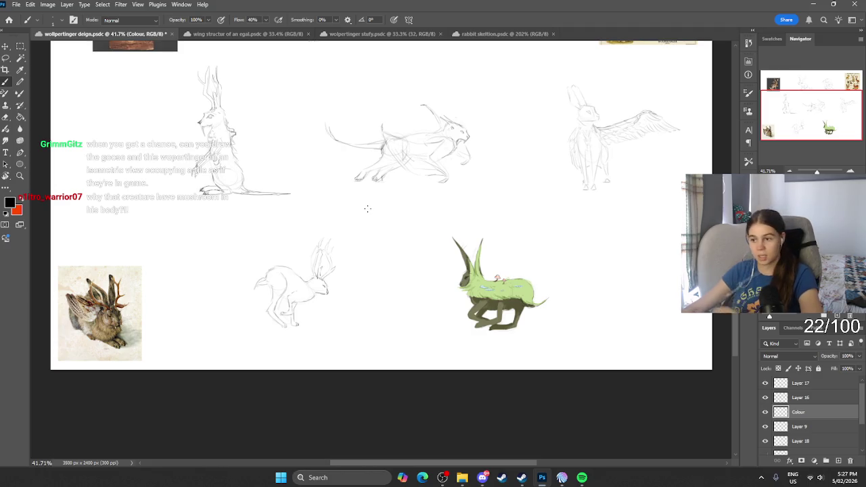
scroll(498, 293, up, 3)
scroll(498, 292, up, 2)
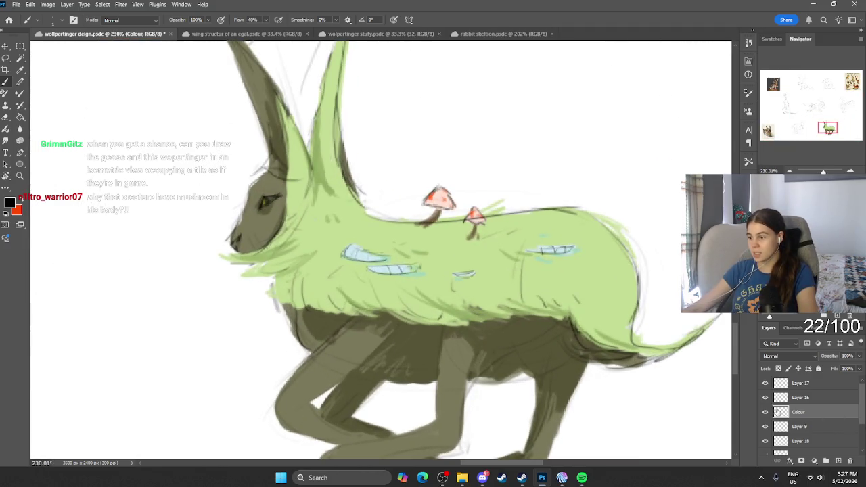
scroll(314, 205, down, 1)
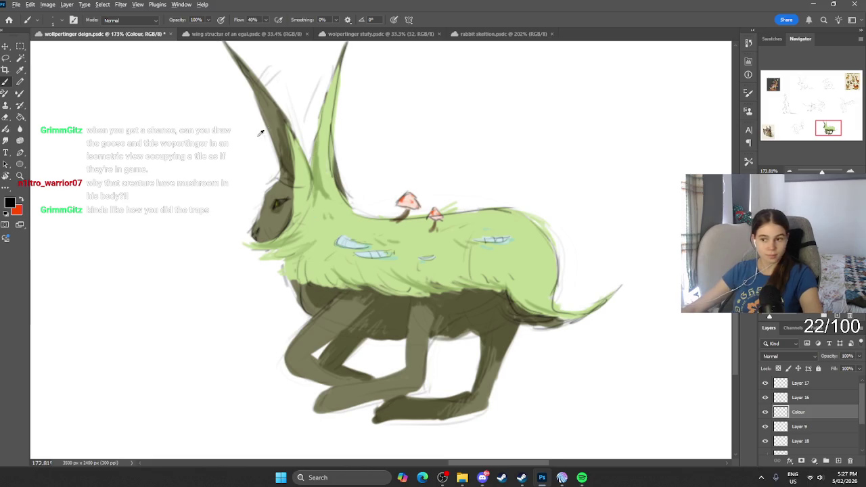
scroll(256, 133, down, 3)
scroll(341, 161, up, 1)
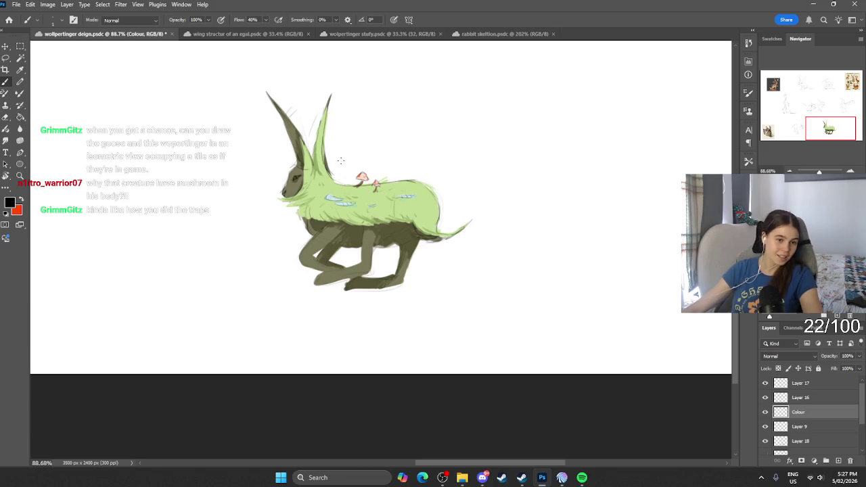
scroll(341, 160, up, 1)
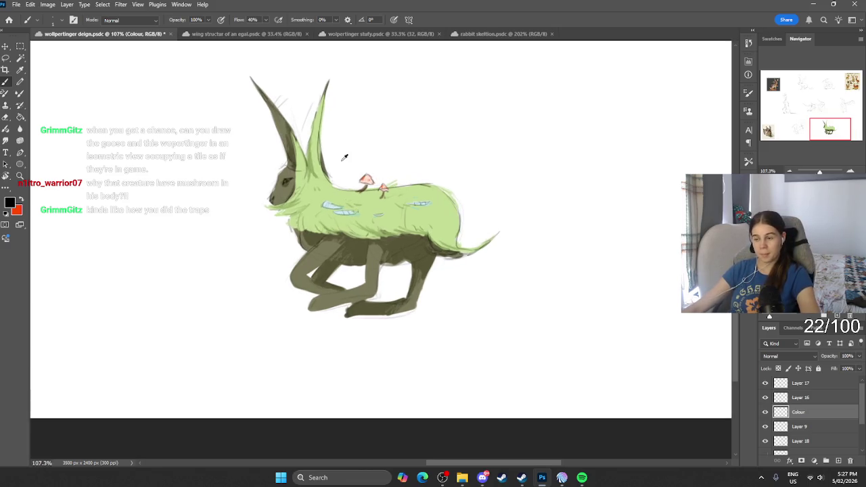
scroll(385, 262, down, 2)
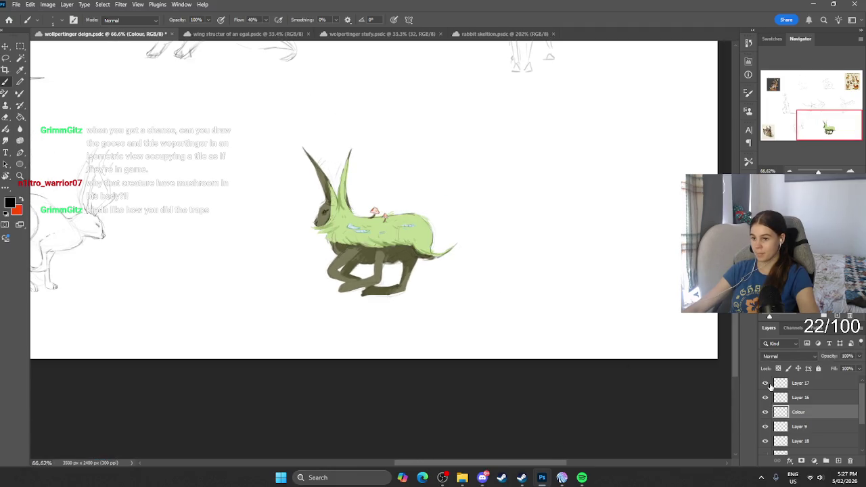
click(824, 389)
Add a new layer above Layer 17 and set the painting colour to pale green #a4ca98.
click(838, 461)
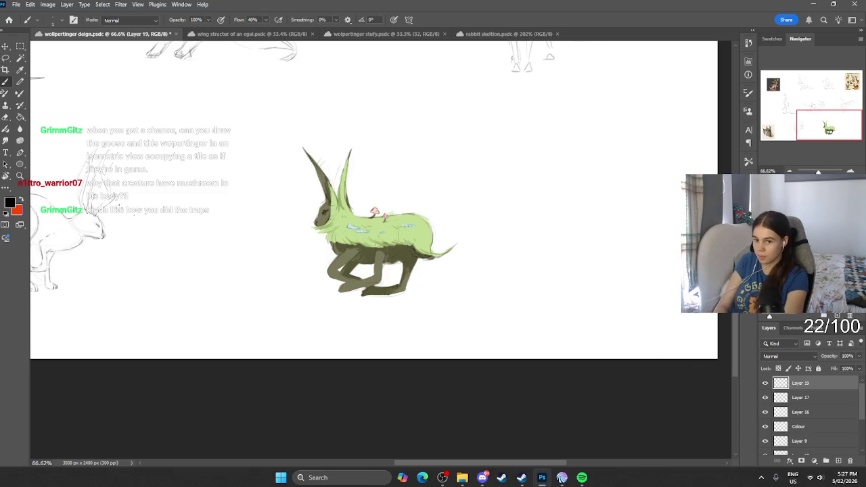
click(21, 199)
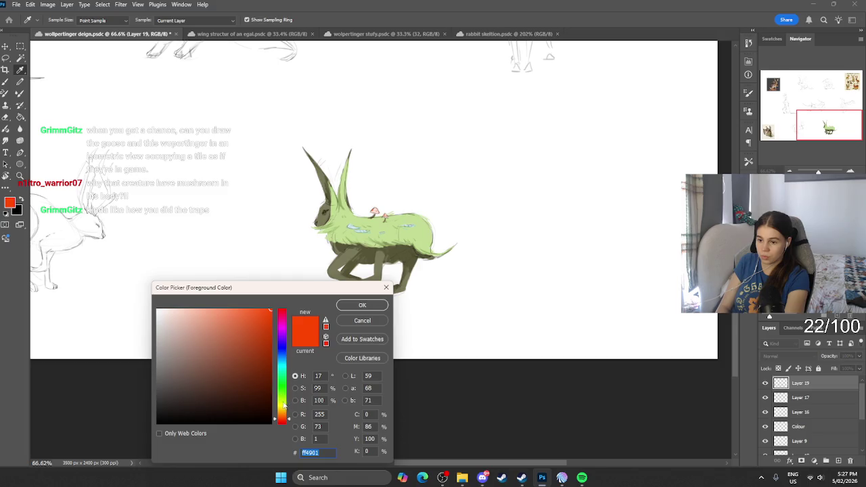
drag(283, 404, 283, 391)
drag(230, 379, 185, 332)
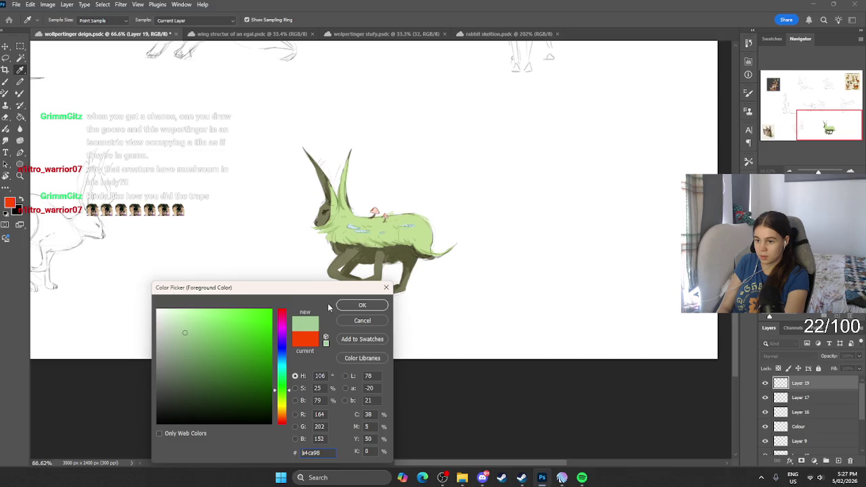
click(362, 306)
key(b)
key(b)
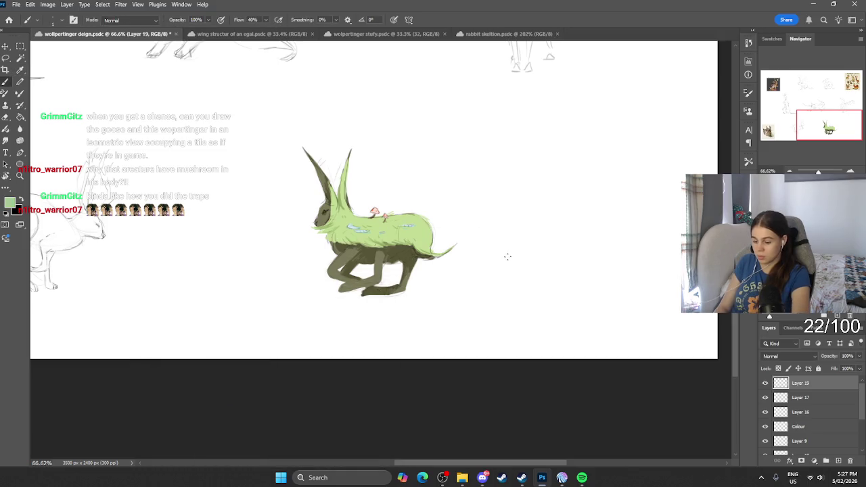
Paint a green test patch beside the creature, then erase it completely.
mouse_move(495, 286)
mouse_down()
mouse_move(507, 273)
mouse_move(573, 282)
mouse_move(490, 294)
mouse_move(562, 276)
mouse_up()
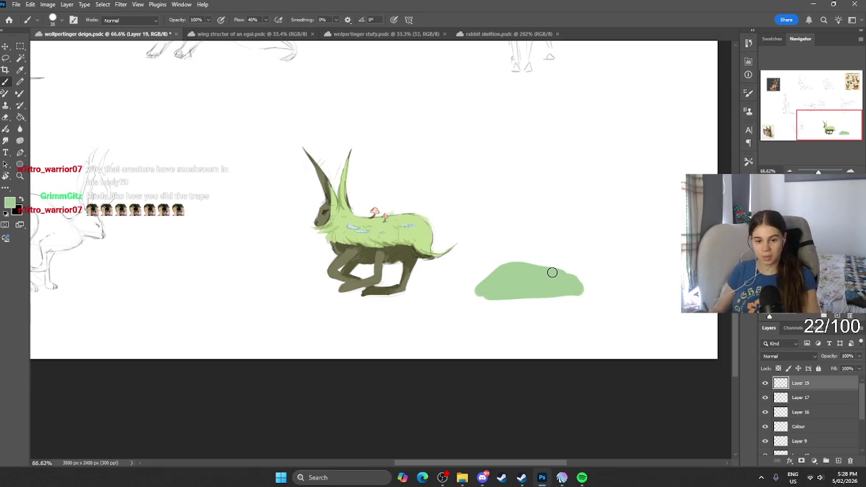
key(e)
key(bracketright)
key(bracketright)
key(bracketright)
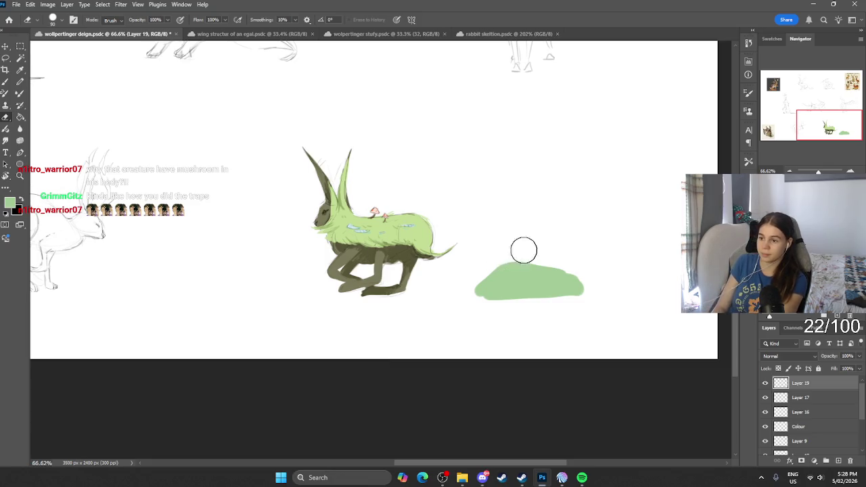
drag(519, 251, 643, 275)
key(b)
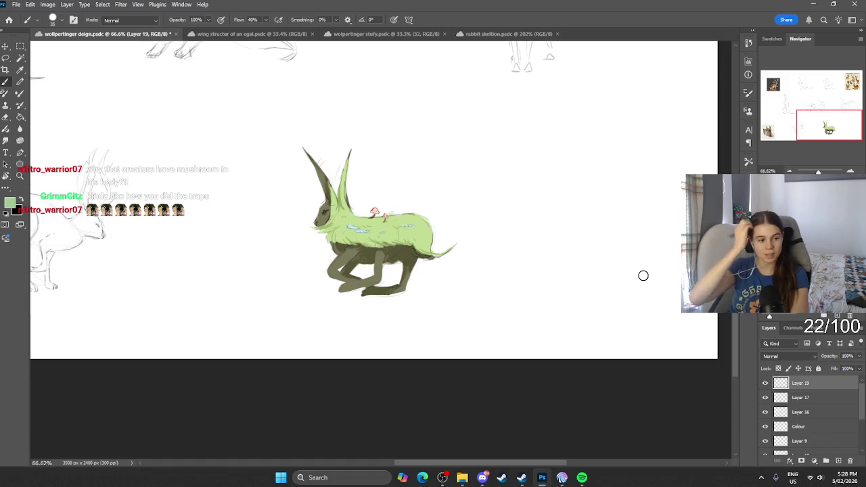
alt+scroll(655, 273, down, 5)
alt+scroll(406, 270, up, 4)
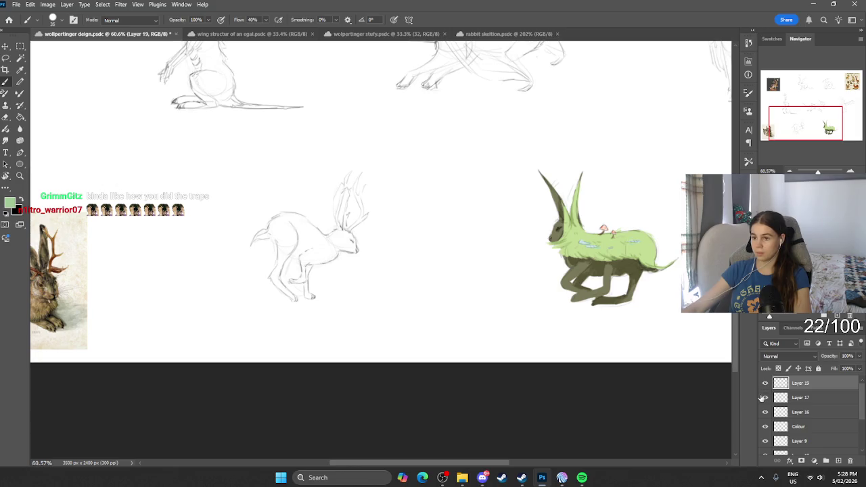
Toggle layer visibility to identify which layers hold the creature's colour and sketches.
click(765, 427)
scroll(778, 426, down, 2)
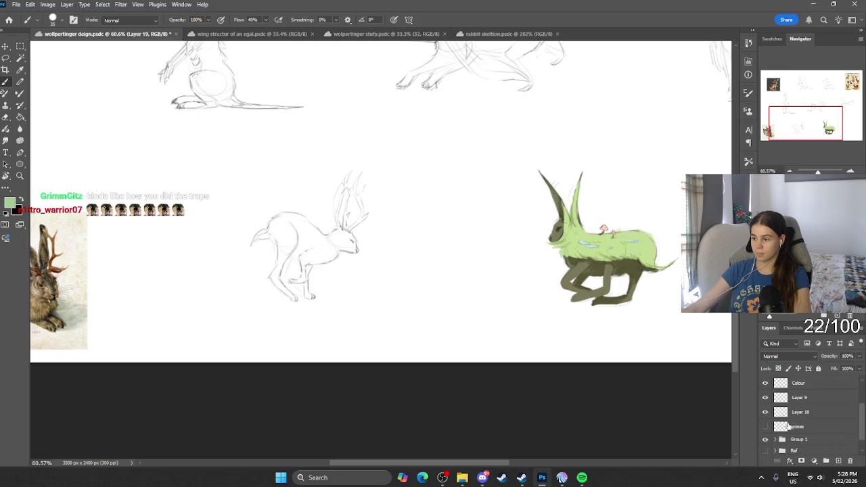
click(765, 412)
scroll(771, 416, up, 1)
scroll(775, 416, up, 1)
scroll(775, 414, down, 1)
click(766, 441)
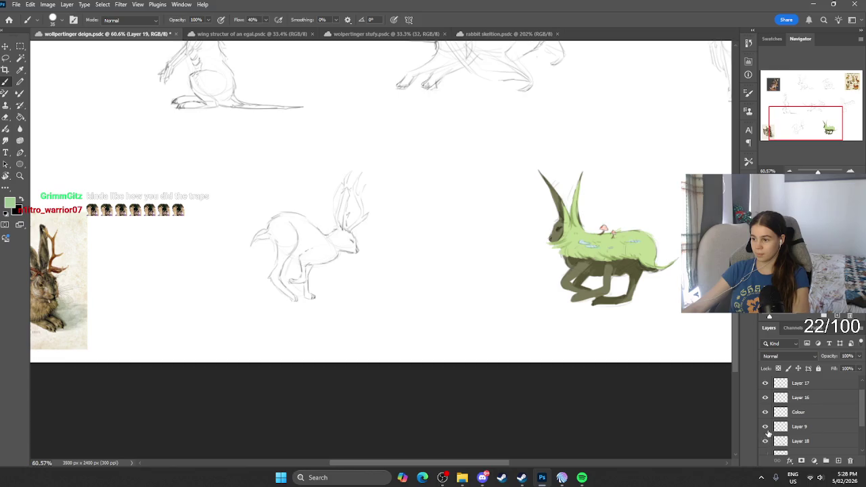
click(765, 427)
click(766, 426)
drag(789, 413, 788, 452)
click(799, 426)
click(765, 427)
click(765, 427)
click(765, 427)
click(765, 427)
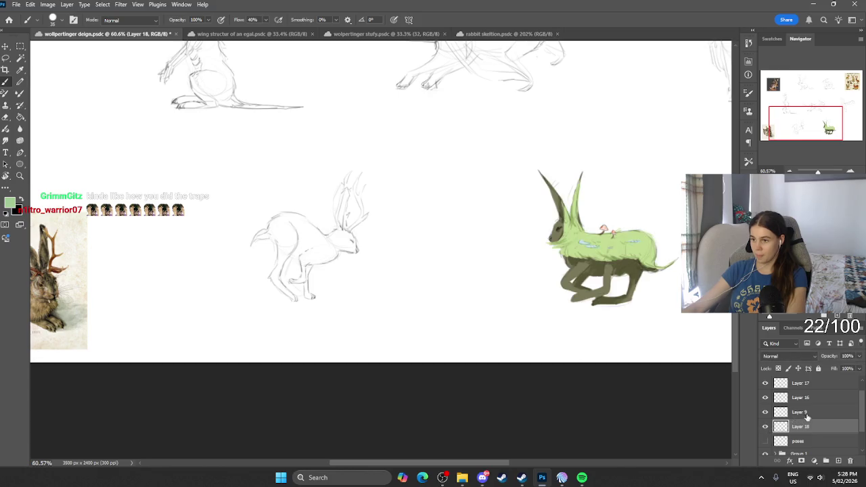
scroll(804, 420, up, 1)
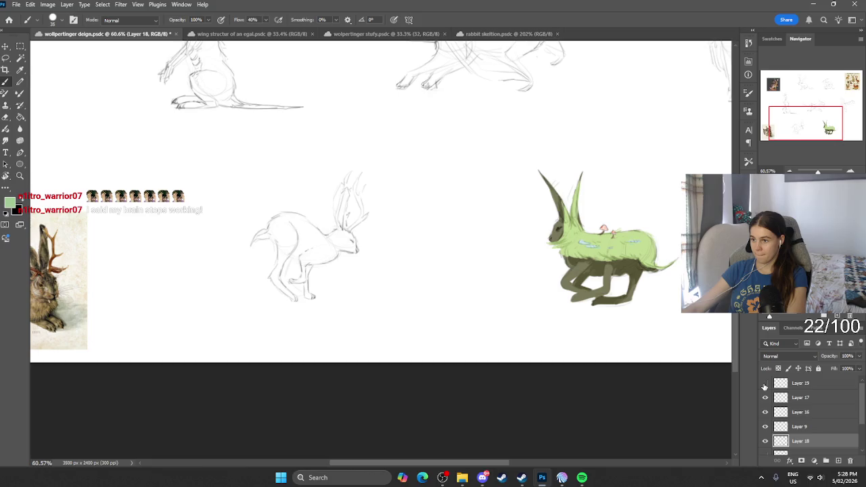
scroll(614, 325, right, 3)
Merge away the empty Layer 19.
click(809, 384)
key(ctrl+e)
scroll(570, 174, down, 3)
scroll(568, 178, down, 2)
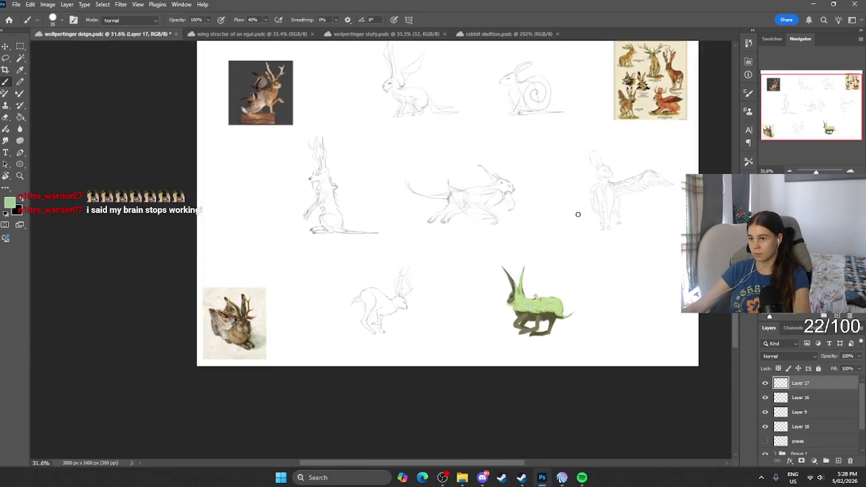
scroll(578, 215, up, 2)
scroll(808, 420, down, 2)
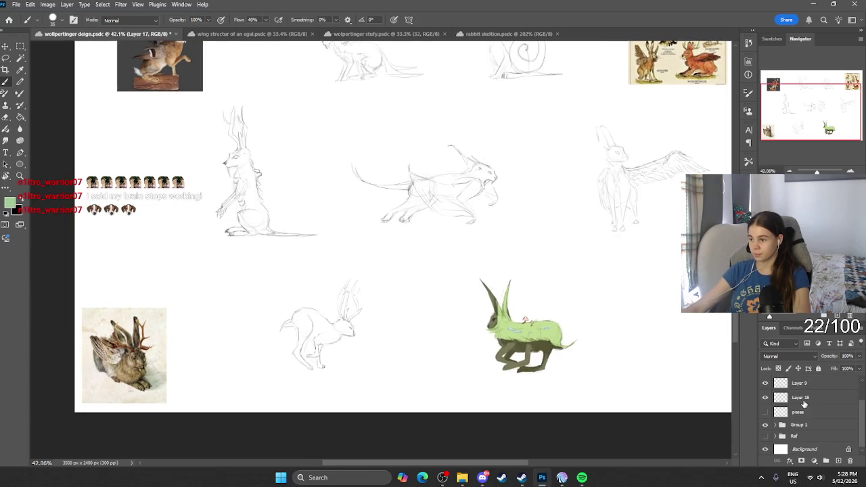
scroll(803, 404, up, 1)
Rename Group 1 to Colour and give it a green label.
click(765, 412)
click(816, 413)
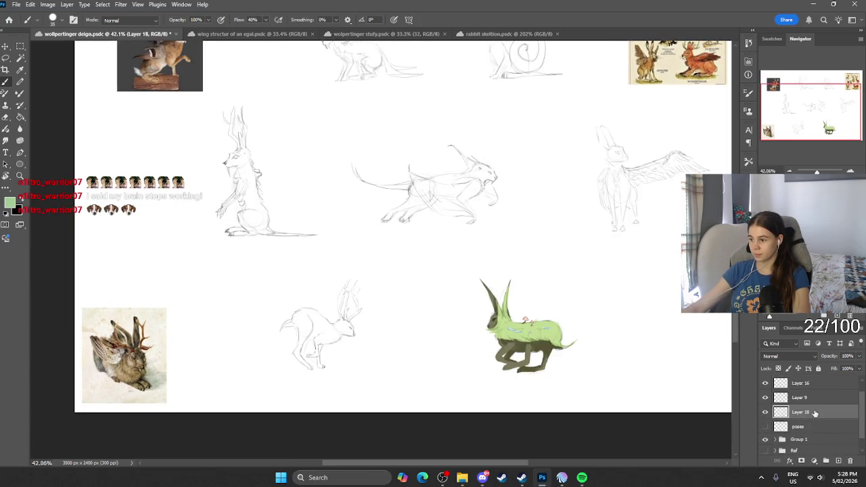
double_click(800, 415)
key(Escape)
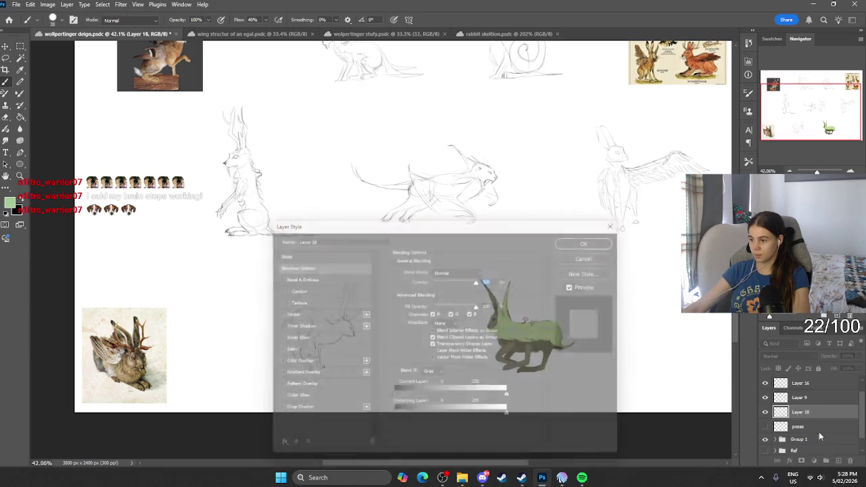
click(799, 440)
double_click(798, 439)
text(Colour)
key(Return)
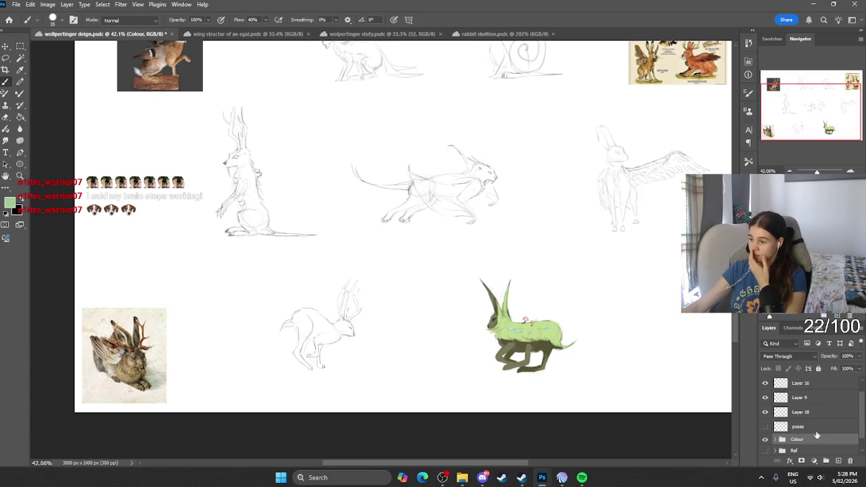
right_click(807, 438)
mouse_move(812, 430)
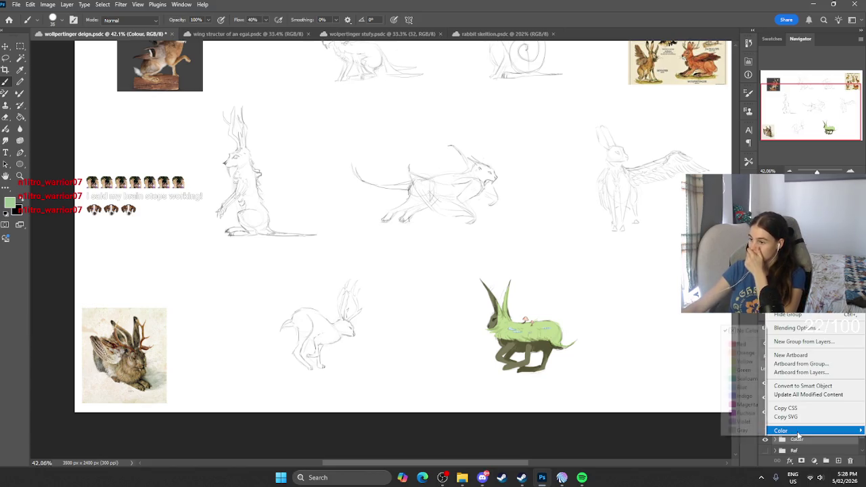
click(741, 344)
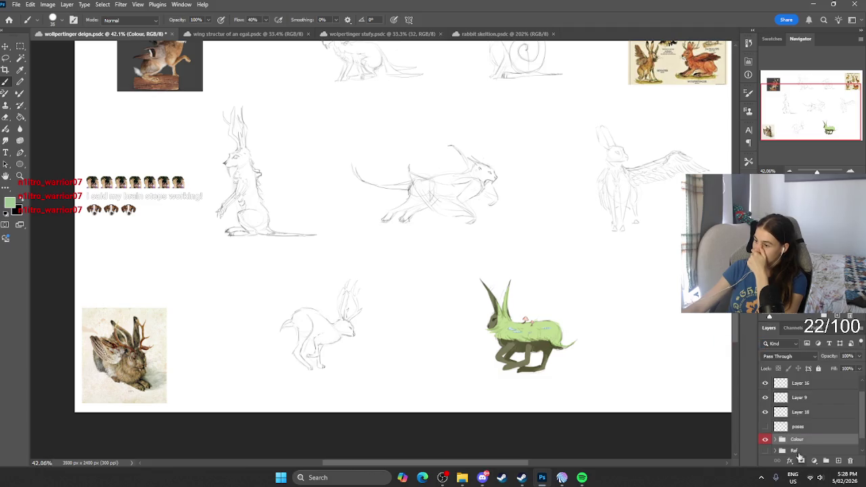
right_click(784, 439)
mouse_move(812, 429)
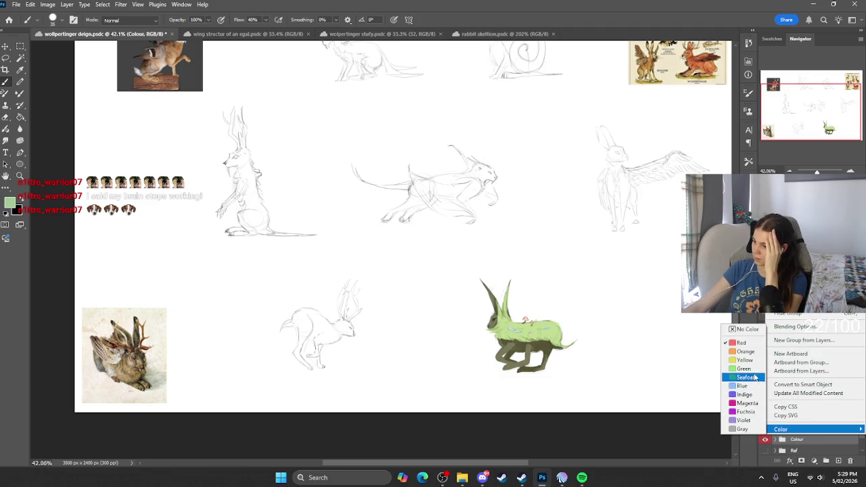
click(740, 369)
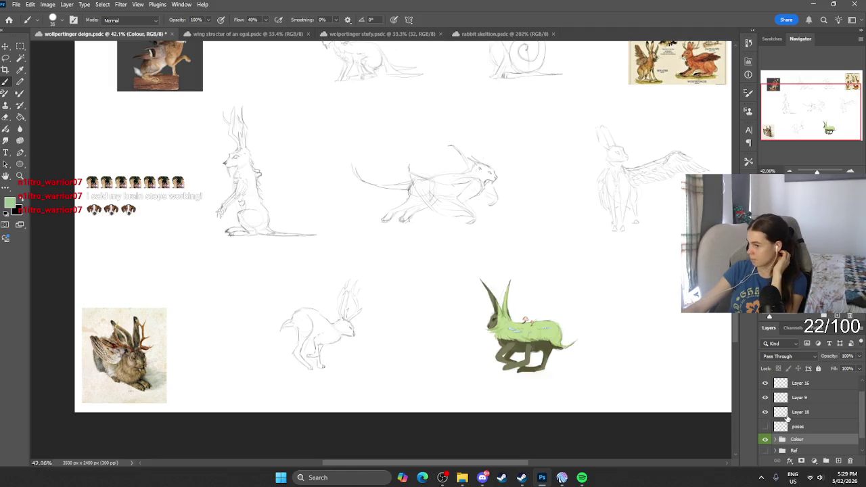
Add a new layer above Layer 18 and name it Colour.
click(802, 412)
click(838, 461)
double_click(802, 412)
text(Colo)
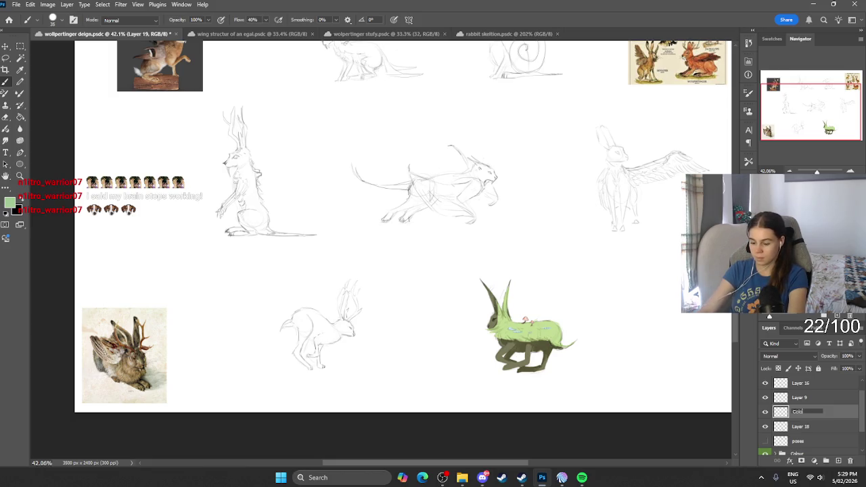
text(ur)
key(Return)
scroll(810, 431, down, 1)
Rename the group to Ref.
click(766, 439)
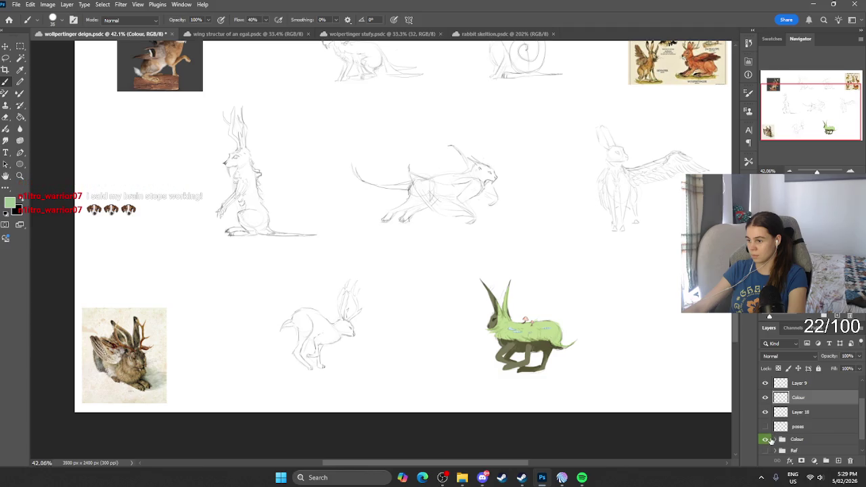
click(795, 440)
double_click(798, 439)
text(Ref)
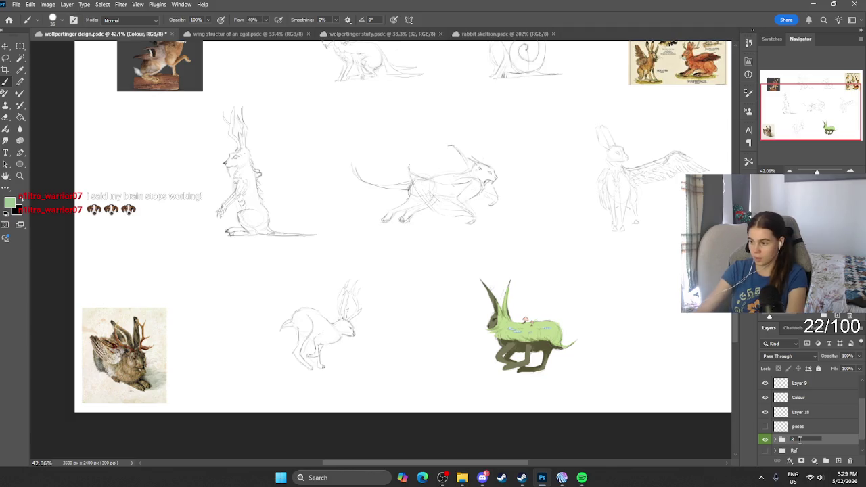
key(Return)
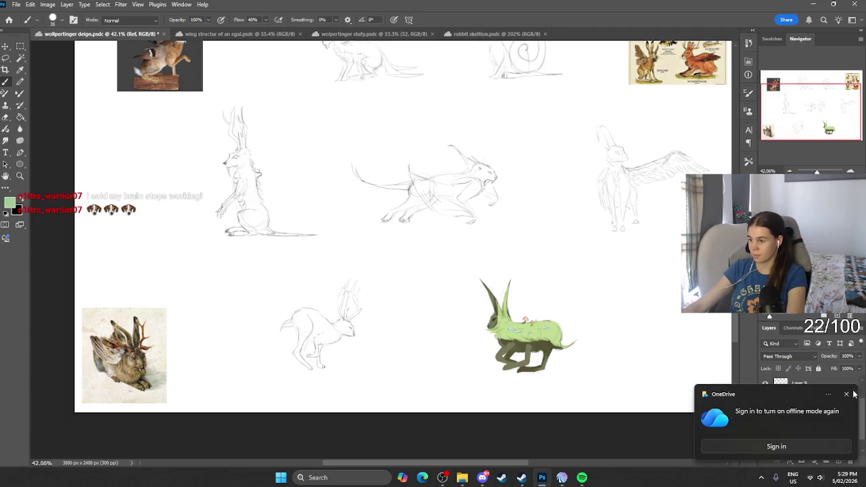
click(848, 395)
Label the Colour layer green and the Ref group yellow, then select the lower Colour layer.
double_click(799, 412)
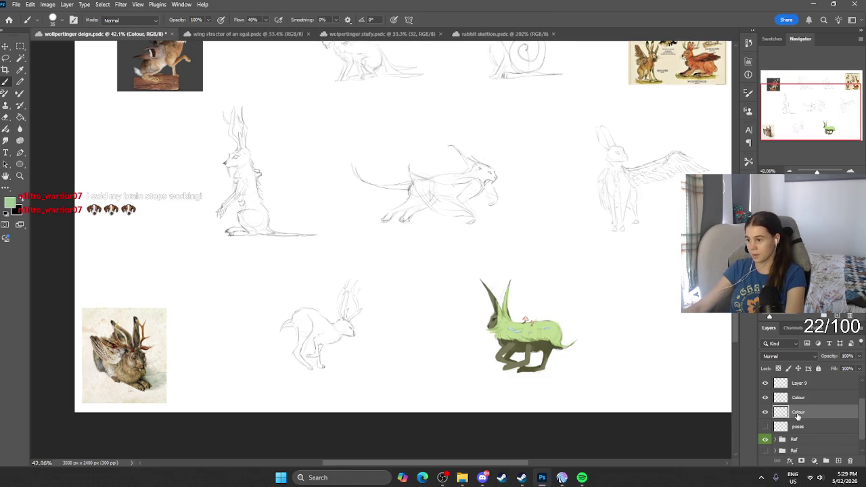
right_click(806, 414)
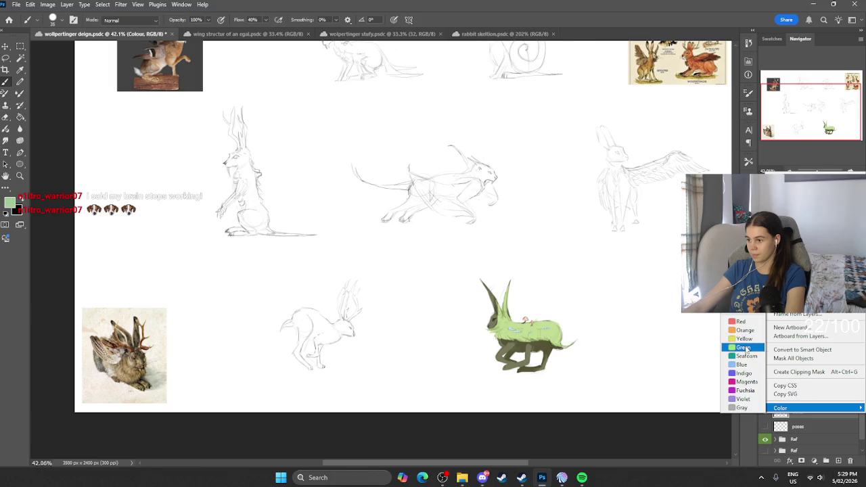
mouse_move(812, 408)
click(744, 347)
right_click(801, 443)
mouse_move(812, 435)
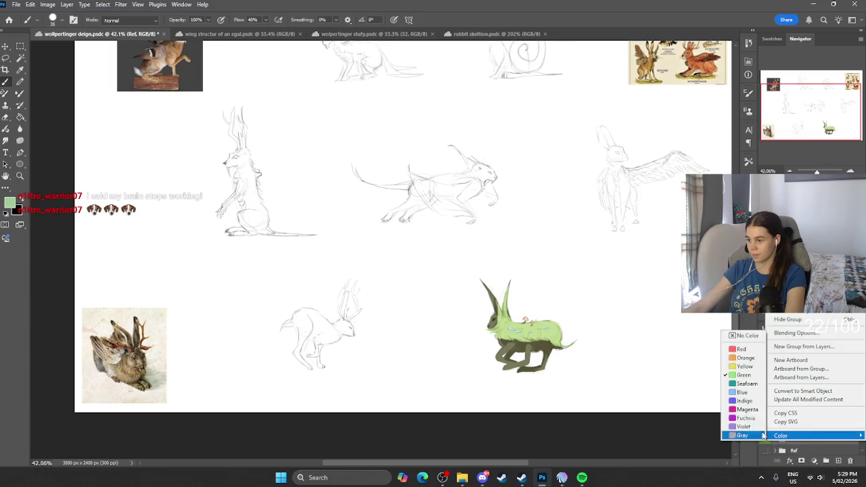
click(748, 366)
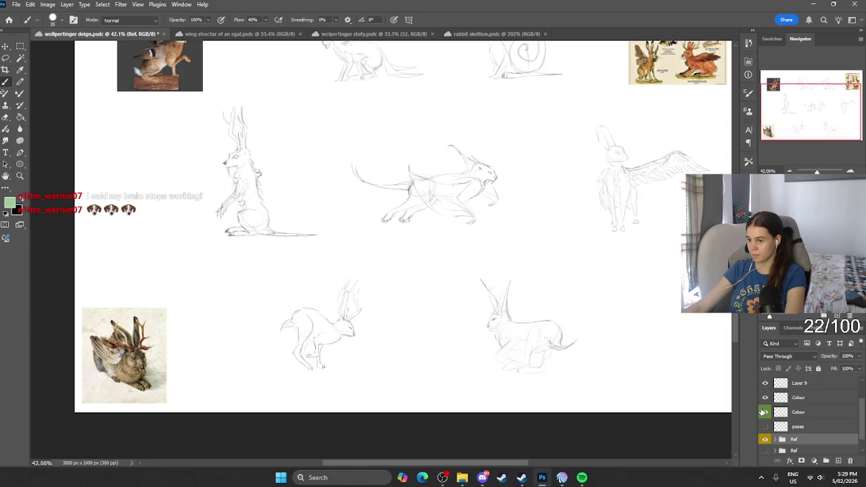
click(789, 400)
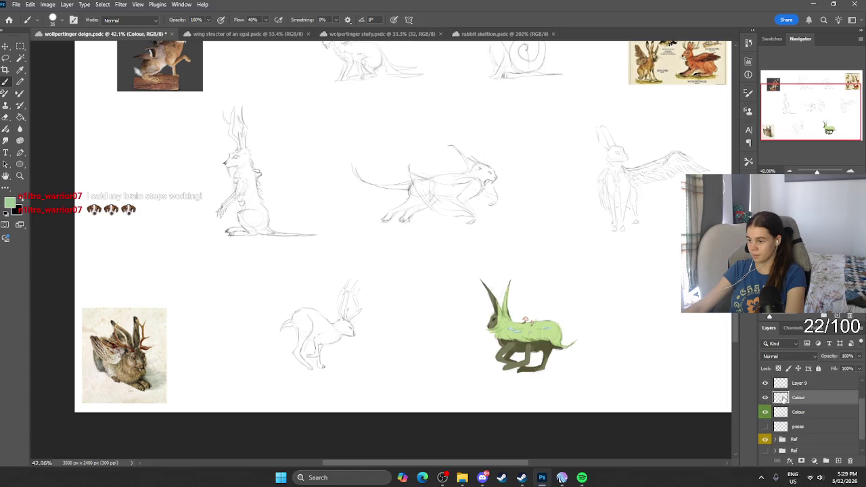
scroll(433, 287, up, 2)
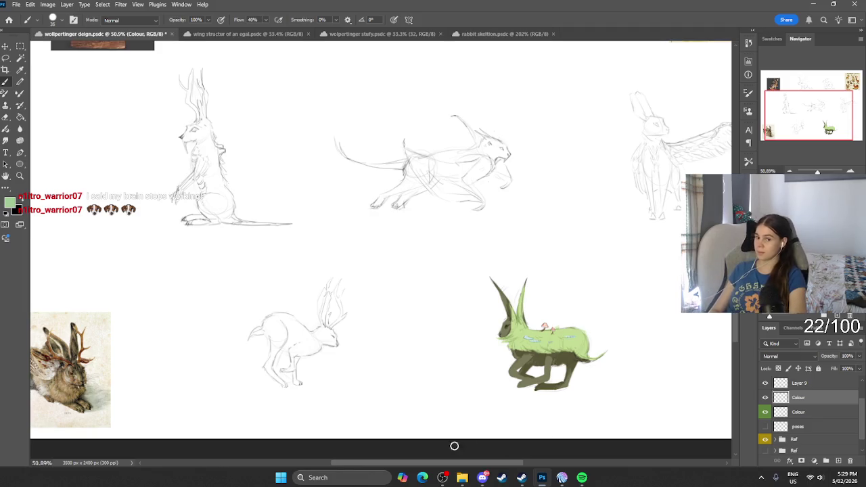
Set the foreground colour to a very pale green.
click(12, 203)
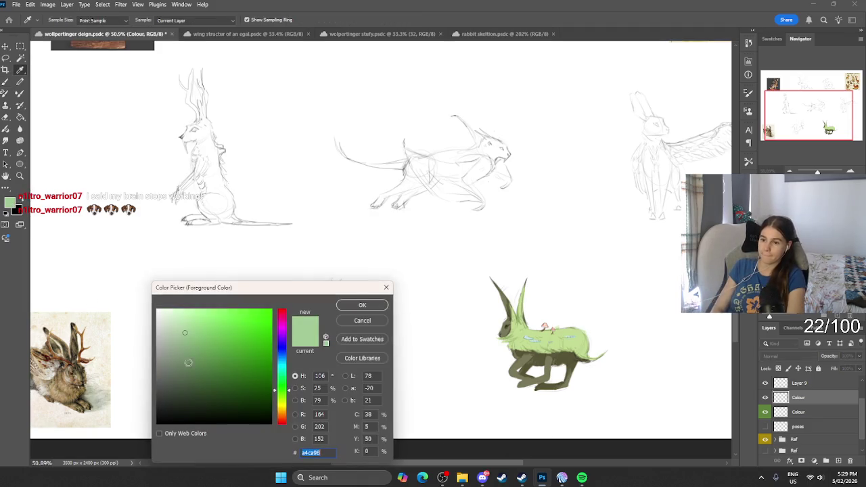
drag(284, 396, 287, 402)
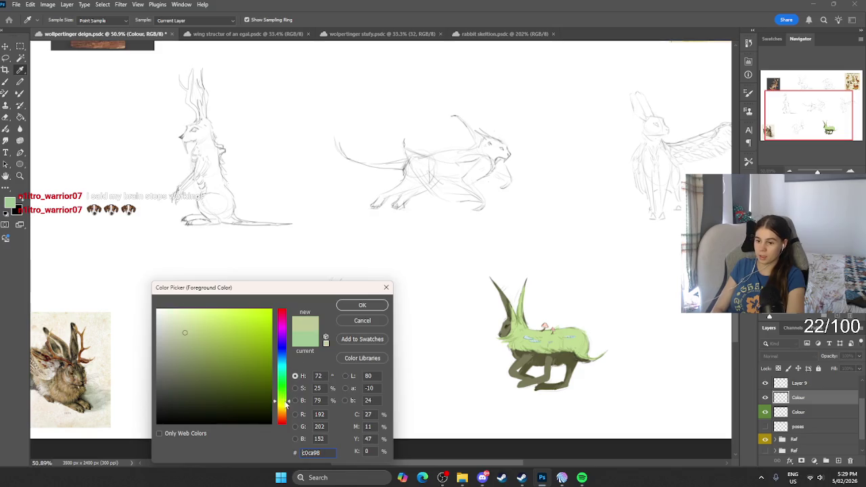
drag(235, 372, 205, 327)
drag(287, 402, 285, 397)
drag(202, 330, 174, 315)
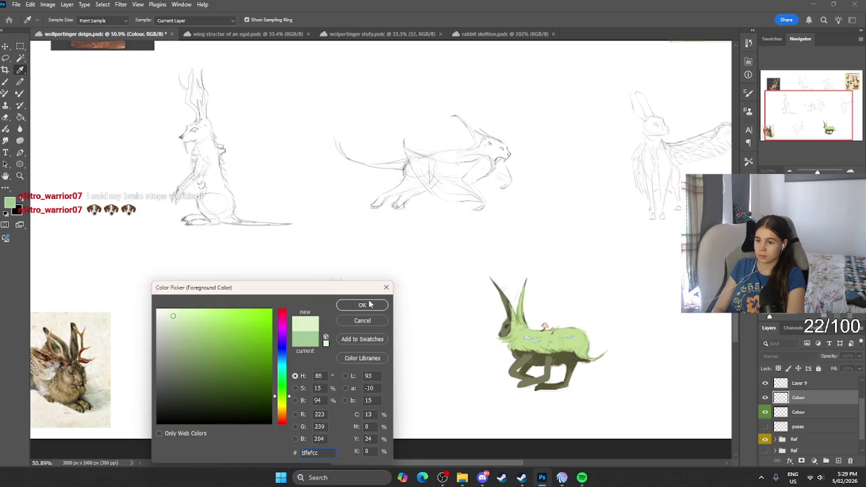
click(369, 305)
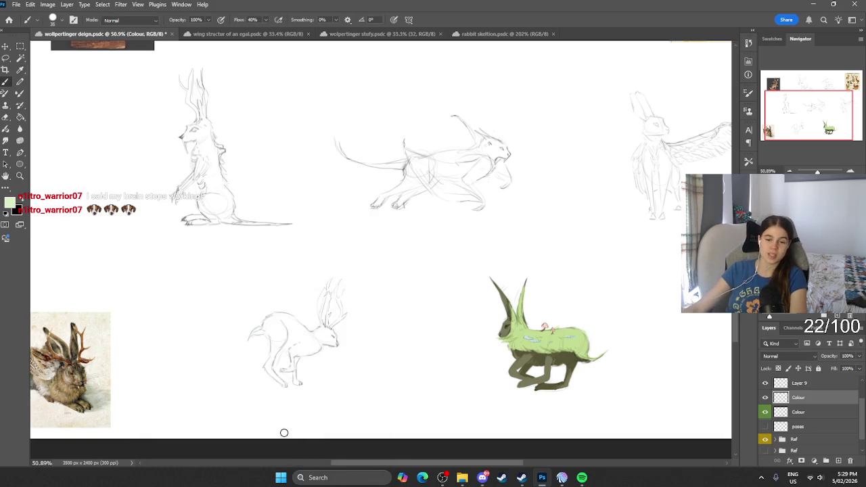
scroll(285, 433, down, 3)
scroll(284, 426, up, 1)
scroll(237, 304, up, 1)
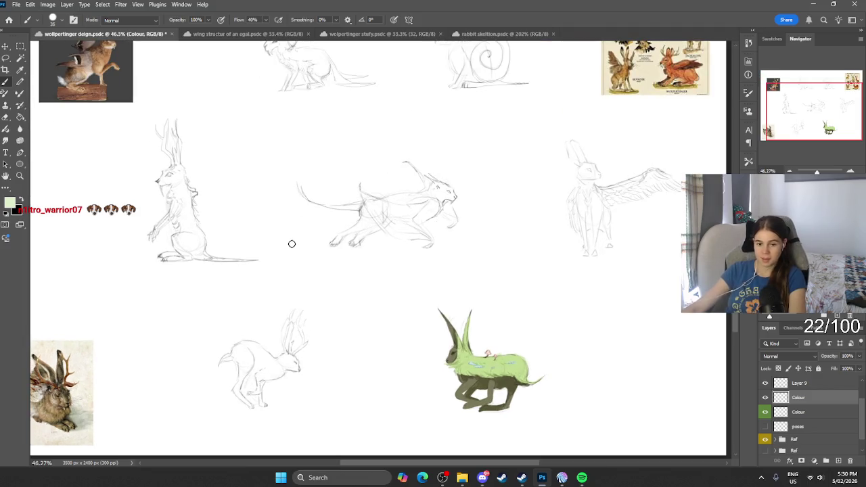
scroll(291, 243, down, 1)
scroll(292, 247, down, 1)
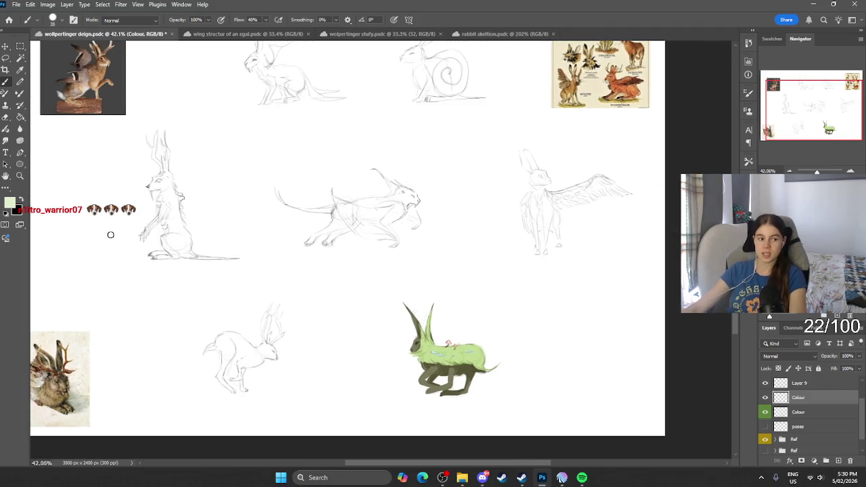
Switch the foreground to a muted mid-brown (#775d49) and bring the running hare into view.
click(9, 202)
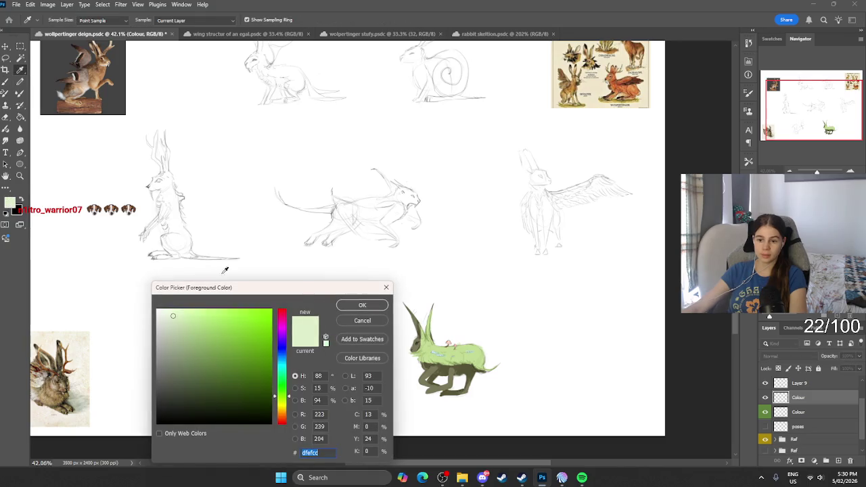
click(208, 337)
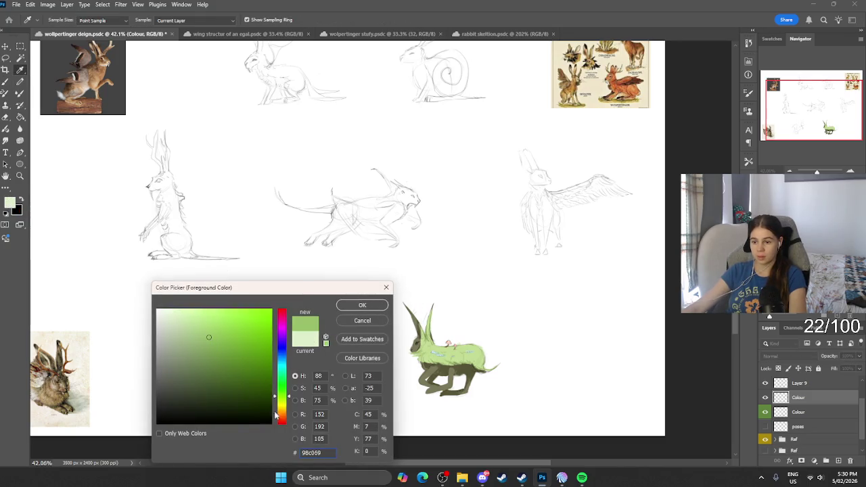
drag(275, 418, 275, 411)
mouse_move(203, 379)
mouse_down()
mouse_move(200, 362)
mouse_move(187, 381)
mouse_up()
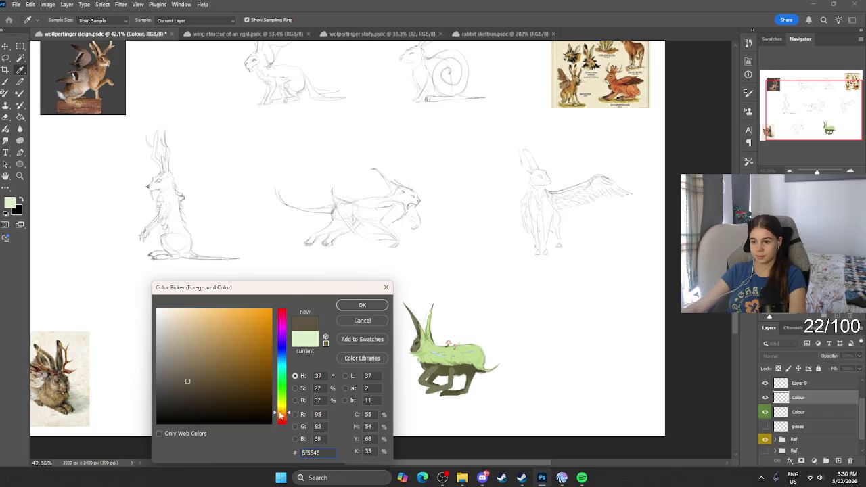
drag(283, 414, 282, 417)
drag(214, 368, 199, 370)
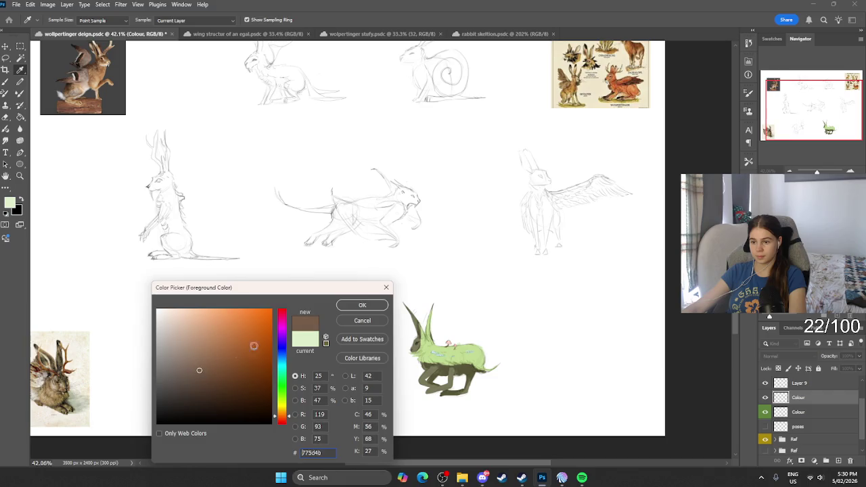
click(359, 305)
scroll(249, 350, up, 3)
scroll(217, 379, up, 3)
drag(208, 391, 184, 347)
Choose beige (#cbb5a5) and paint the hare's haunch and back with it.
scroll(184, 366, up, 1)
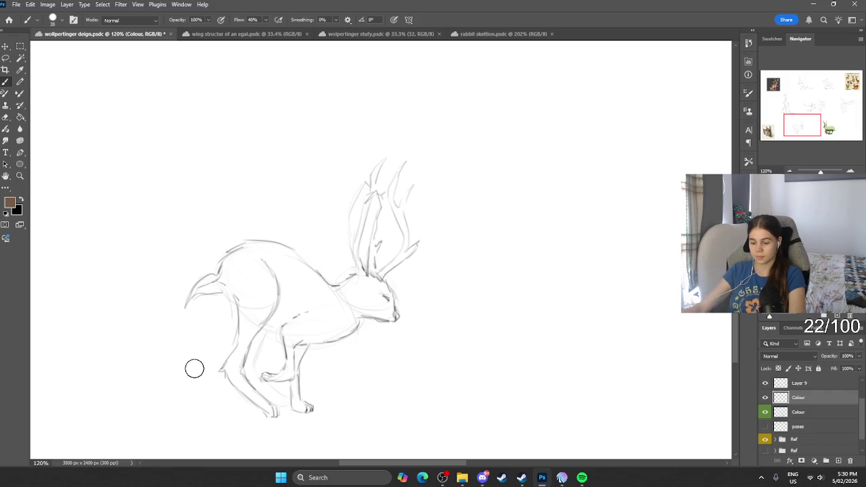
drag(252, 247, 267, 284)
key(ctrl+z)
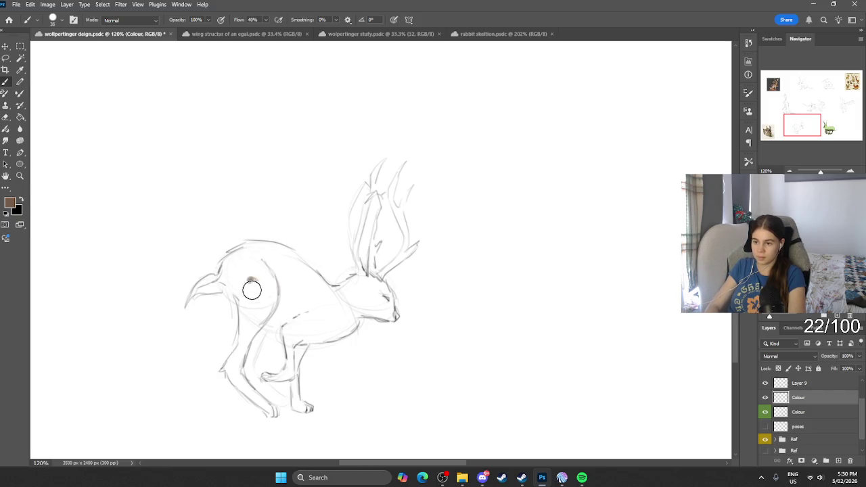
click(10, 202)
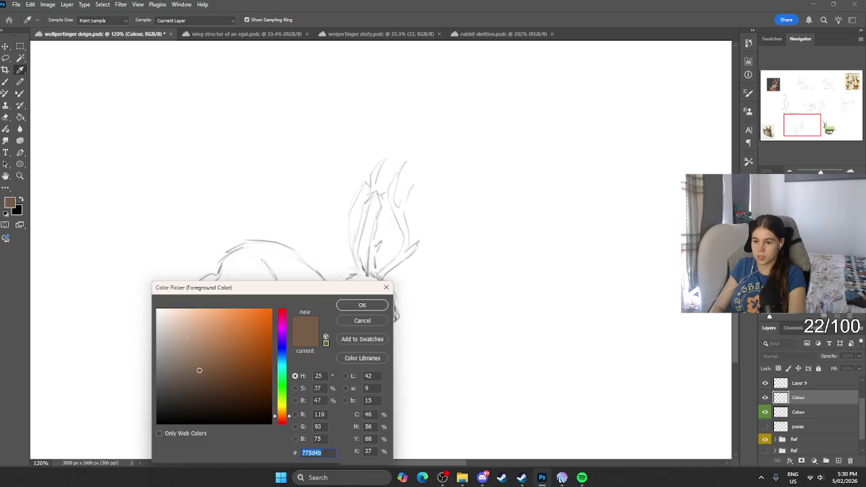
click(178, 330)
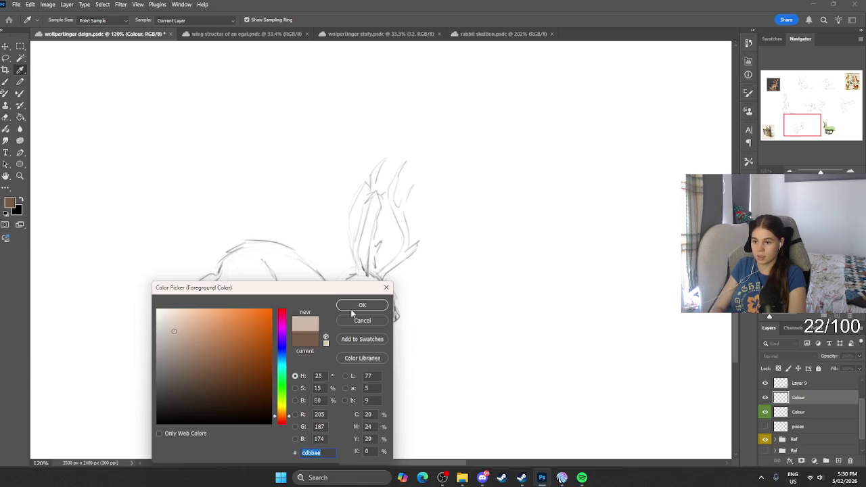
click(362, 305)
mouse_move(248, 291)
mouse_down()
mouse_move(273, 282)
mouse_move(254, 257)
mouse_move(224, 270)
mouse_move(232, 271)
mouse_up()
key(bracketleft)
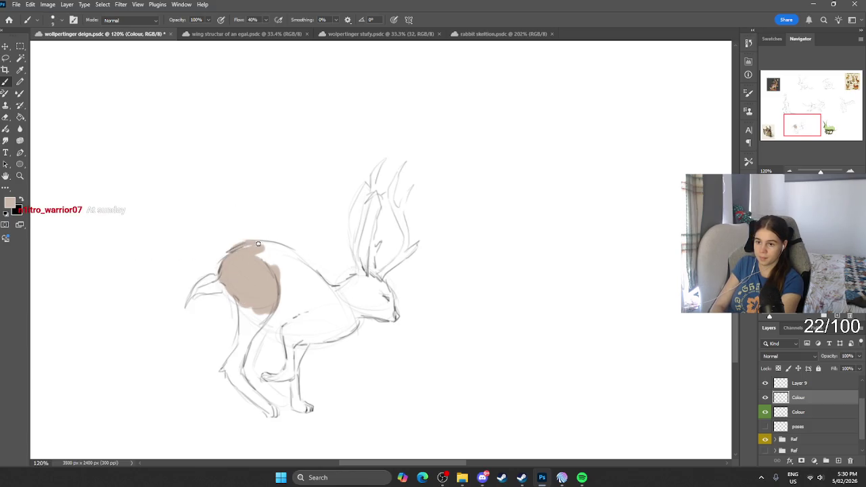
key(bracketright)
mouse_move(269, 271)
mouse_down()
mouse_move(276, 256)
mouse_move(332, 304)
mouse_move(297, 329)
mouse_up()
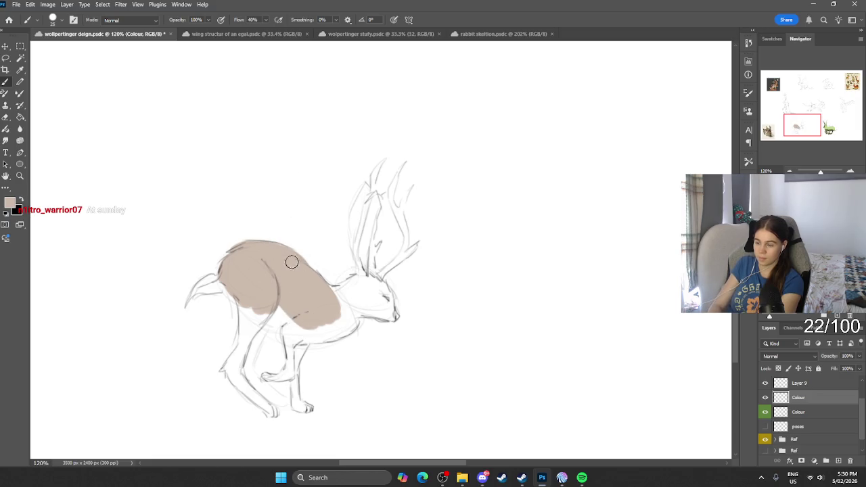
Fill the hare's neck, head, hind leg and tall ear with beige, saving the document.
mouse_move(340, 290)
mouse_down()
mouse_move(323, 291)
mouse_move(358, 305)
mouse_move(385, 299)
mouse_move(394, 311)
mouse_move(366, 318)
mouse_move(356, 304)
mouse_move(315, 341)
mouse_move(304, 325)
mouse_move(284, 334)
mouse_move(308, 344)
mouse_up()
key(bracketleft)
key(ctrl+s)
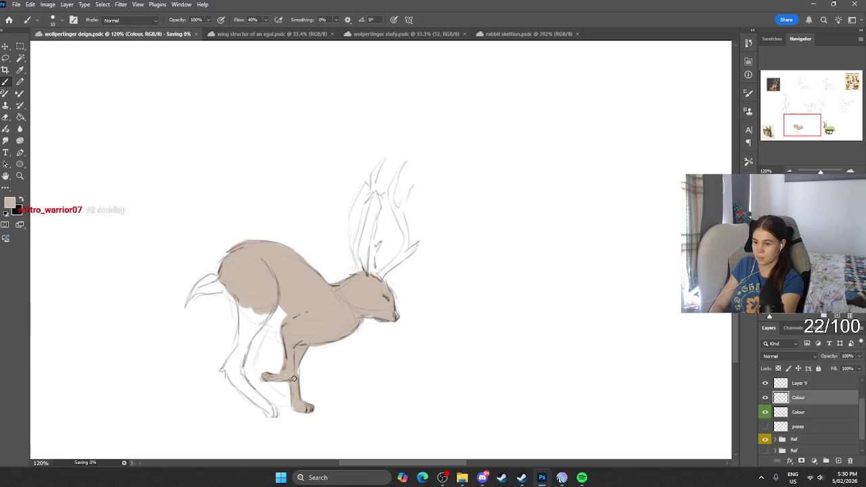
mouse_move(230, 369)
mouse_down()
mouse_move(273, 411)
mouse_move(230, 376)
mouse_move(270, 308)
mouse_move(238, 346)
mouse_move(251, 306)
mouse_move(275, 311)
mouse_up()
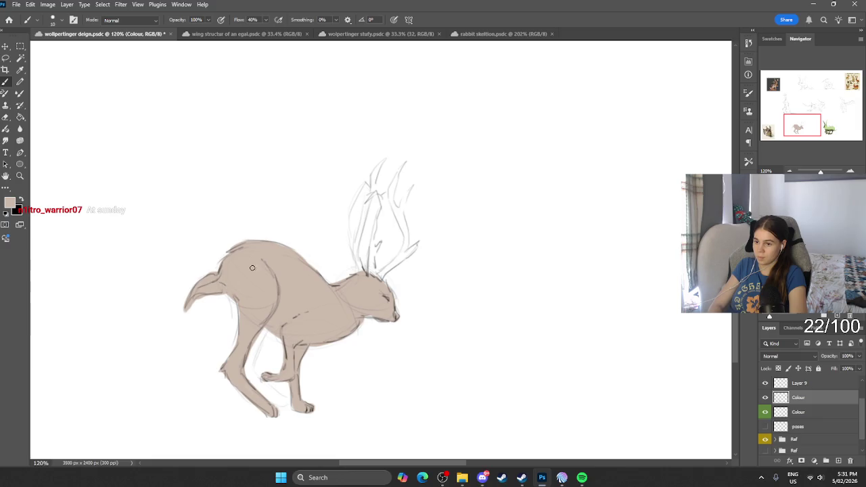
mouse_move(359, 211)
mouse_down()
mouse_move(364, 267)
mouse_move(355, 232)
mouse_up()
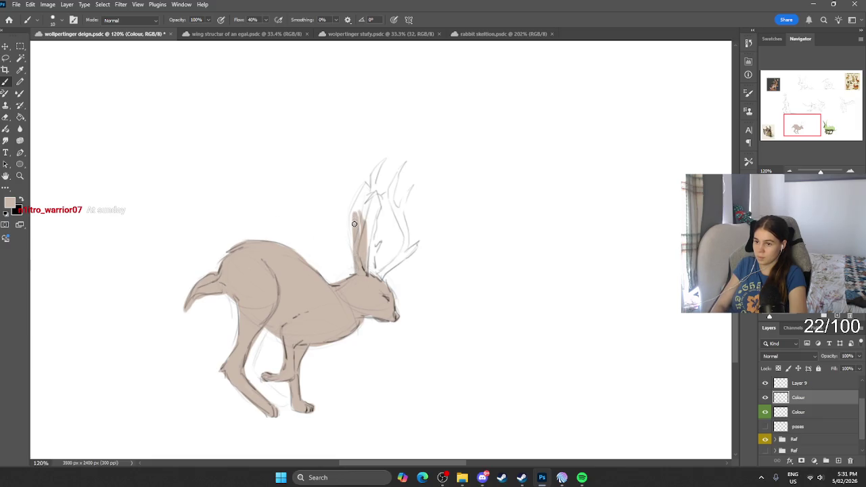
drag(367, 187, 364, 199)
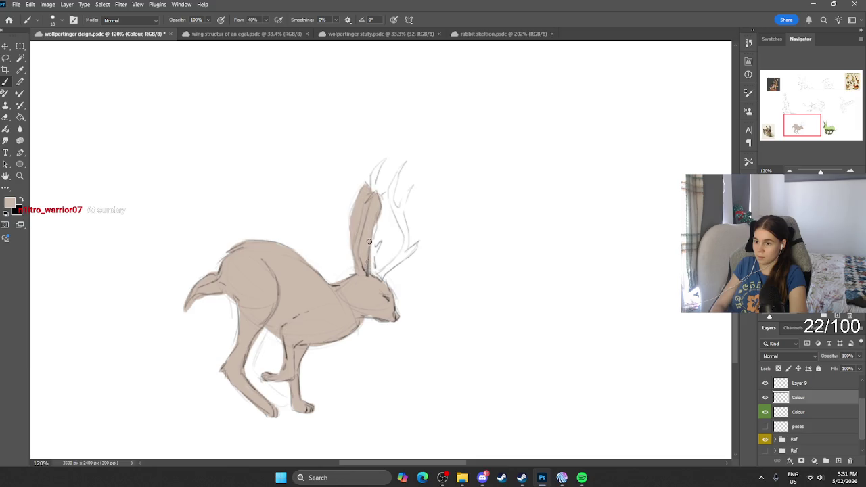
Shade the hare's ears, far hind leg and far front leg with a darker tan.
click(10, 202)
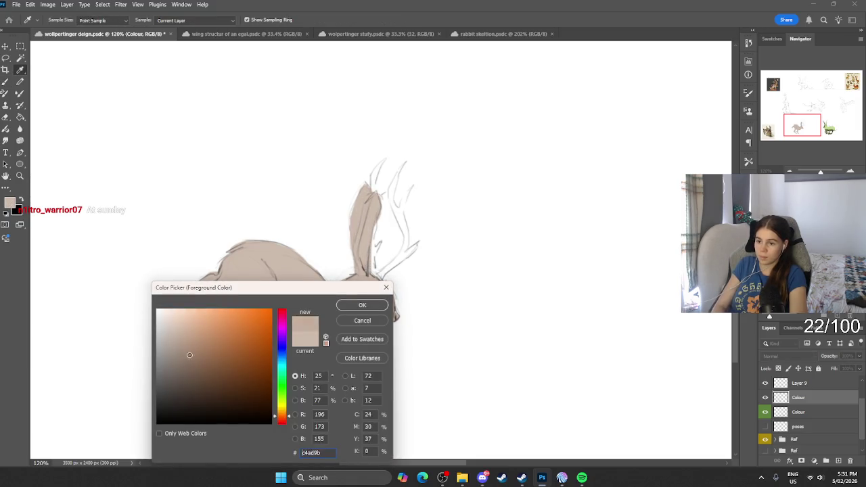
click(360, 304)
mouse_move(367, 186)
mouse_down()
mouse_move(357, 214)
mouse_move(362, 261)
mouse_up()
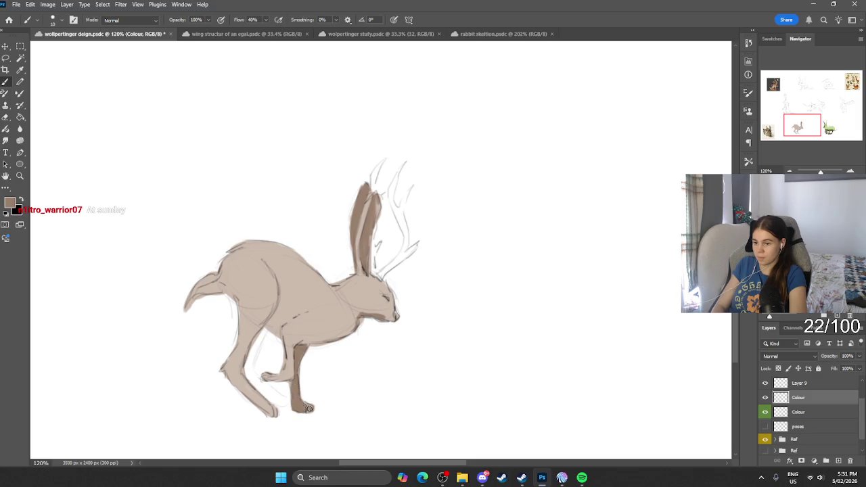
drag(263, 329, 251, 361)
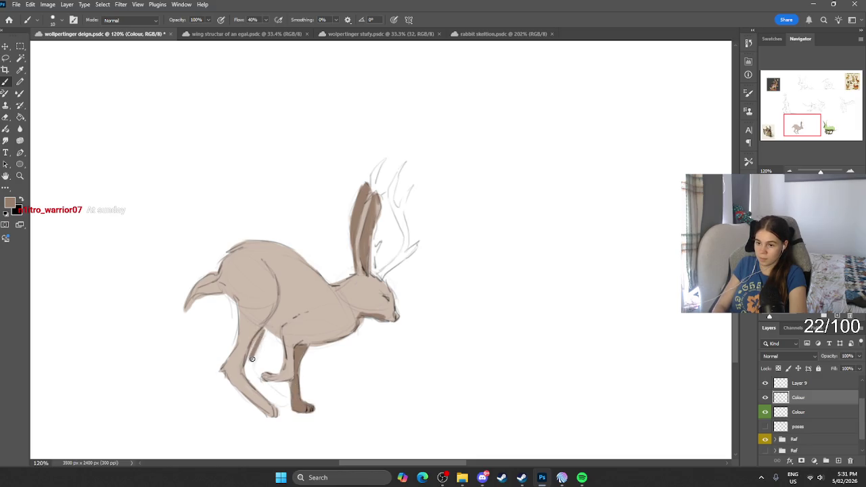
drag(264, 328, 261, 335)
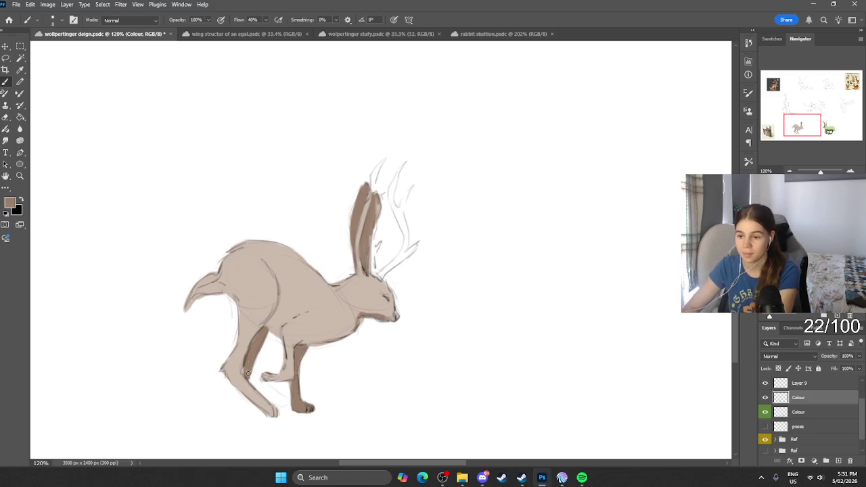
drag(259, 387, 268, 392)
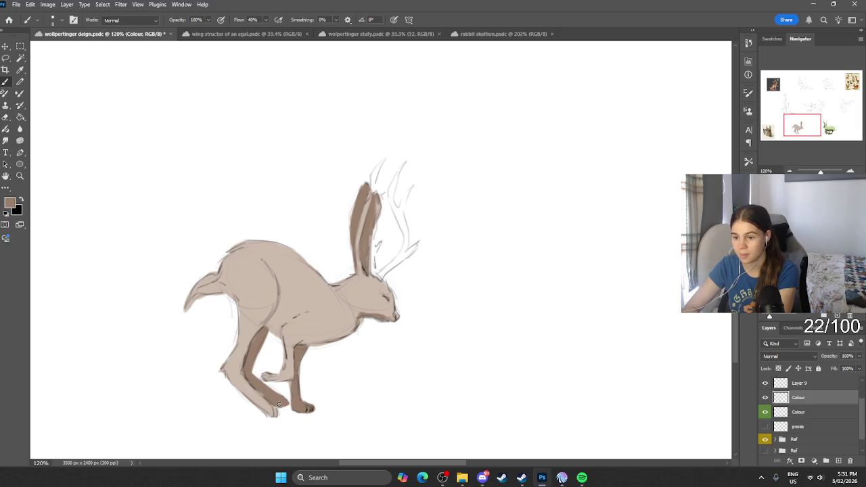
click(9, 202)
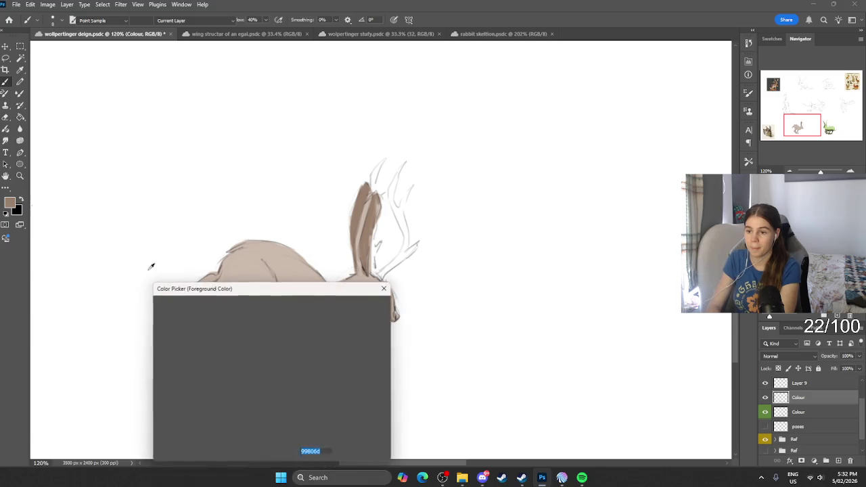
Paint both branching antlers solid dark brown, then zoom out.
click(203, 385)
click(357, 305)
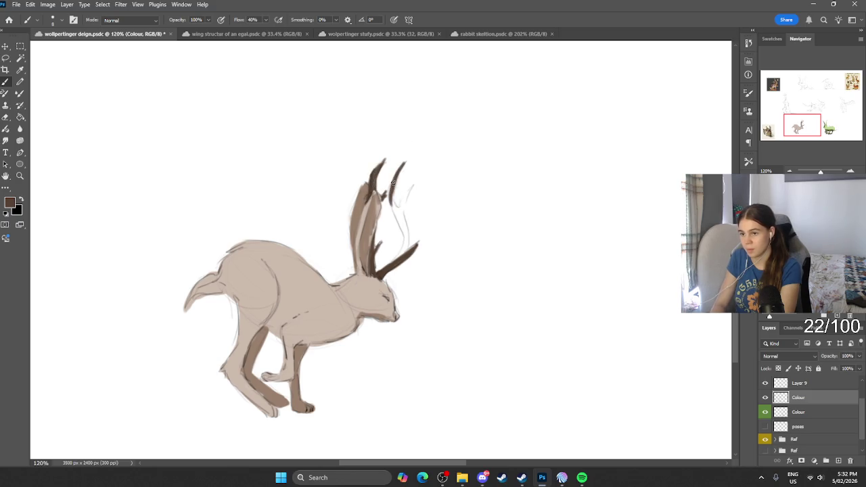
drag(398, 218, 397, 252)
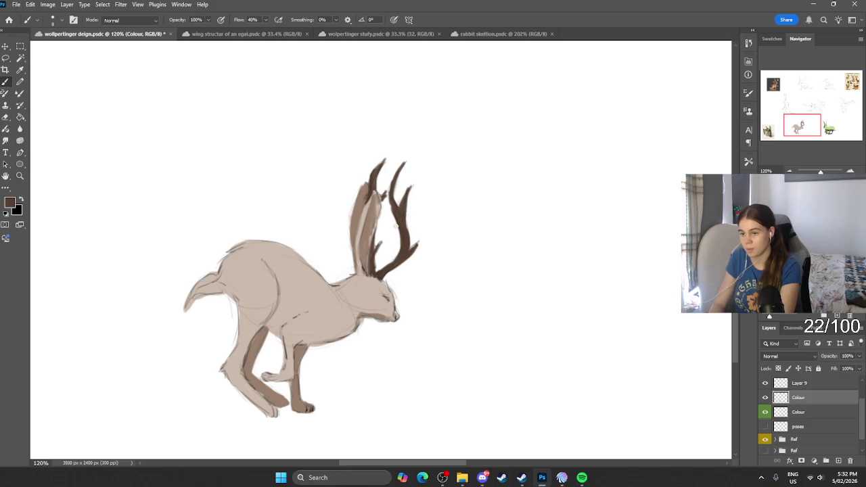
scroll(406, 193, down, 2)
scroll(399, 192, down, 3)
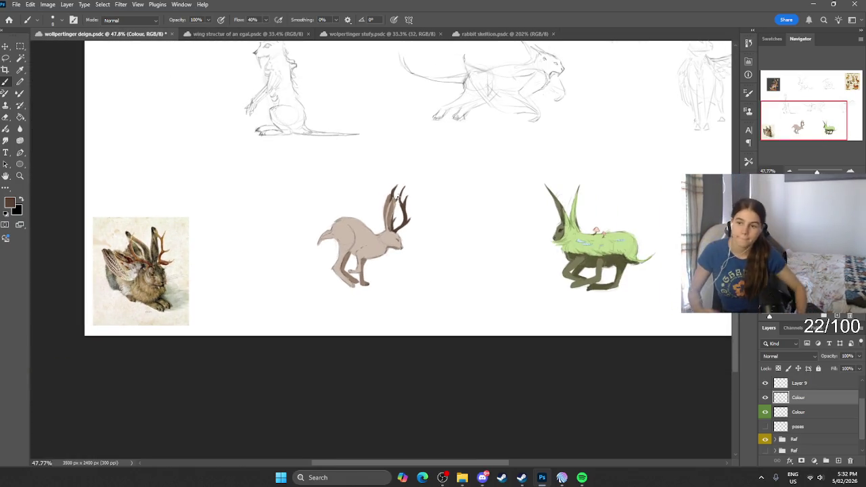
Darken the hare's thigh outline, thigh-belly junction and the base and top of the tail.
scroll(360, 279, up, 1)
scroll(360, 279, up, 10)
alt+click(306, 230)
mouse_move(338, 224)
mouse_down()
mouse_move(327, 251)
mouse_move(346, 262)
mouse_move(370, 242)
mouse_up()
drag(381, 285, 414, 271)
mouse_move(269, 197)
mouse_down()
mouse_move(235, 180)
mouse_move(214, 204)
mouse_move(244, 195)
mouse_up()
Toggle the Colour layer to compare the colouring against the sketch, undoing a stray antler stroke.
click(9, 202)
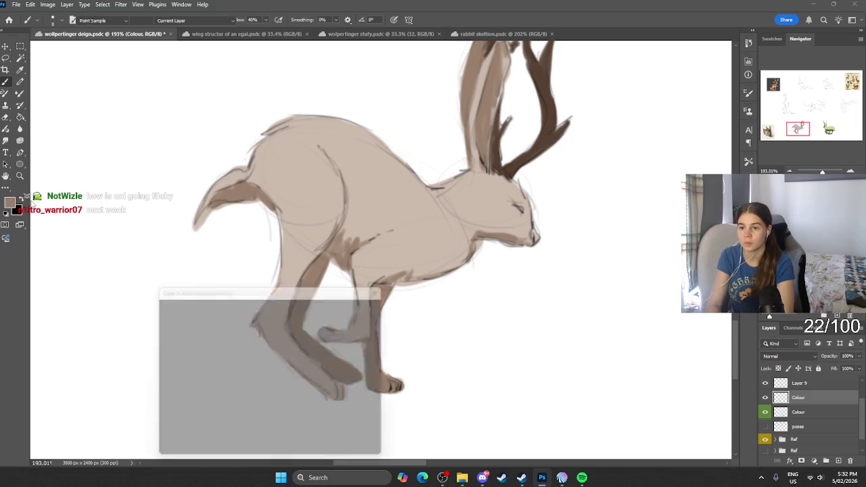
click(359, 304)
click(765, 398)
drag(520, 164, 542, 149)
key(ctrl+z)
key(ctrl+comma)
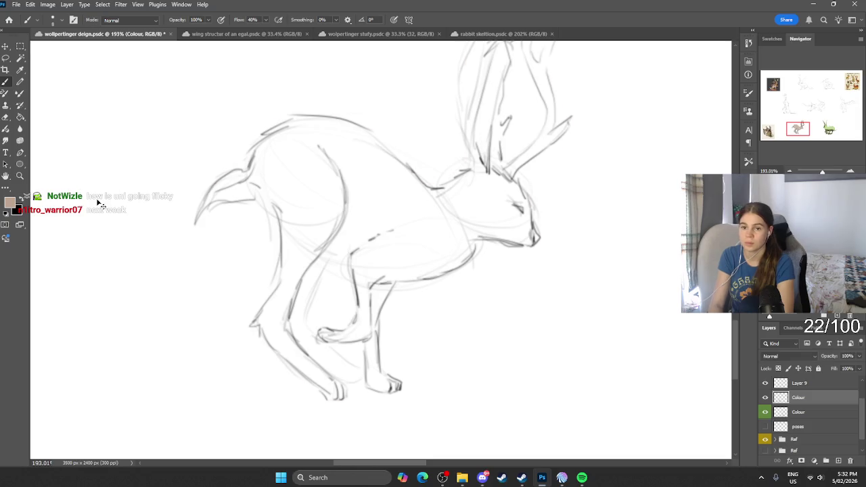
key(ctrl+comma)
Paint a cream (#fff0e5) highlight over the hare's back, haunch and hind leg with a larger brush.
click(9, 201)
click(168, 308)
drag(284, 416, 283, 369)
click(362, 305)
drag(322, 139, 376, 203)
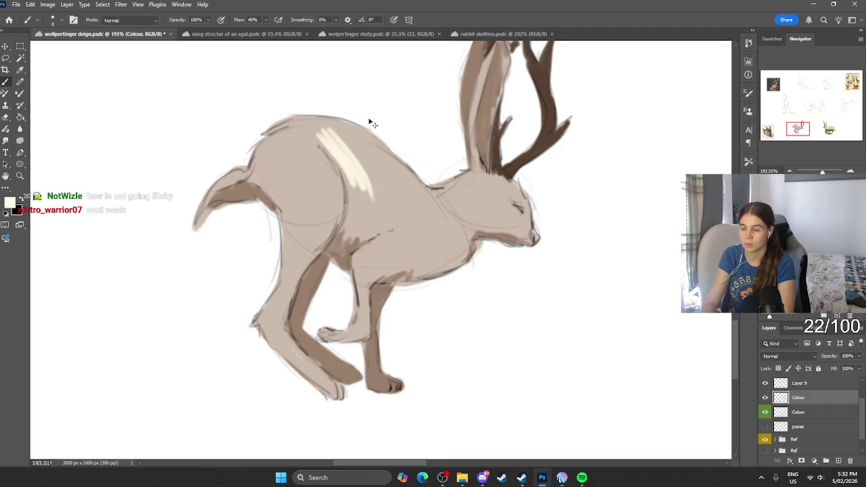
key(ctrl+z)
mouse_move(349, 127)
mouse_down()
mouse_move(426, 203)
mouse_move(345, 125)
mouse_move(416, 203)
mouse_move(406, 213)
mouse_move(413, 206)
mouse_up()
key(bracketright)
key(bracketright)
key(bracketright)
mouse_move(347, 158)
mouse_down()
mouse_move(400, 205)
mouse_move(362, 192)
mouse_move(381, 171)
mouse_move(324, 135)
mouse_move(337, 174)
mouse_move(324, 161)
mouse_move(286, 157)
mouse_move(296, 228)
mouse_move(288, 211)
mouse_move(313, 199)
mouse_move(339, 205)
mouse_move(302, 275)
mouse_move(301, 243)
mouse_move(280, 295)
mouse_move(274, 332)
mouse_move(303, 354)
mouse_move(281, 286)
mouse_move(286, 266)
mouse_up()
mouse_move(286, 205)
mouse_down()
mouse_move(261, 162)
mouse_move(224, 183)
mouse_move(251, 158)
mouse_move(339, 142)
mouse_move(350, 197)
mouse_move(407, 259)
mouse_move(470, 185)
mouse_move(505, 201)
mouse_move(475, 178)
mouse_move(519, 229)
mouse_move(480, 211)
mouse_move(421, 269)
mouse_move(470, 232)
mouse_up()
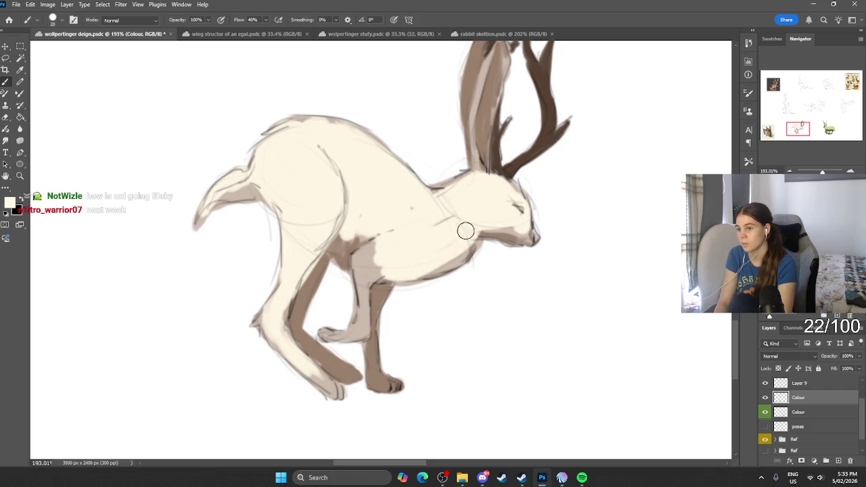
scroll(547, 188, down, 5)
scroll(574, 158, right, 2)
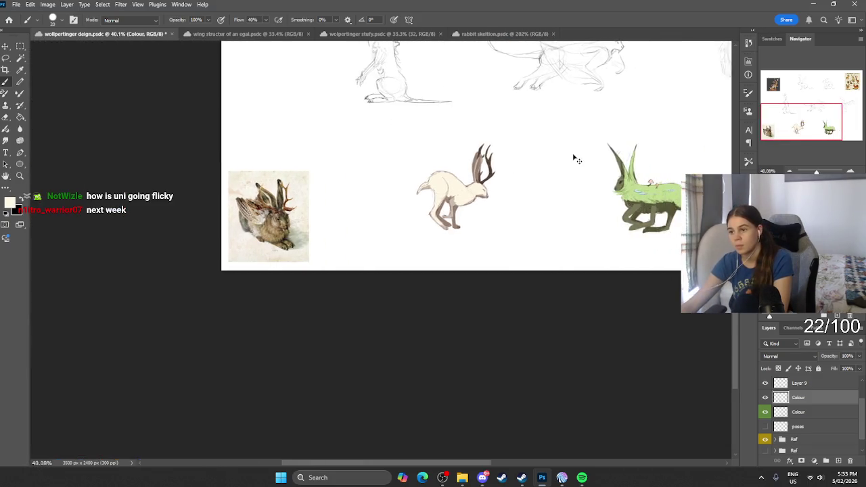
Brighten the hare's chin, front antler base, chest, upper front leg and paw with cream.
scroll(574, 158, up, 2)
scroll(480, 127, up, 2)
scroll(283, 290, up, 3)
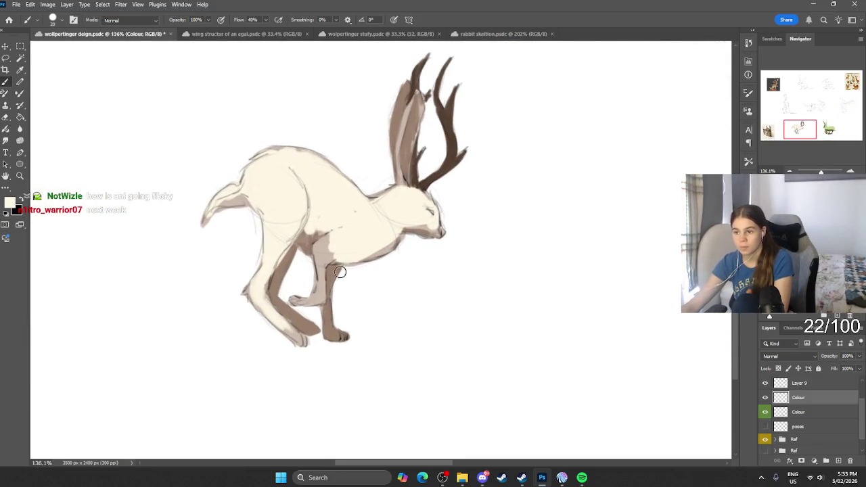
drag(405, 230, 440, 230)
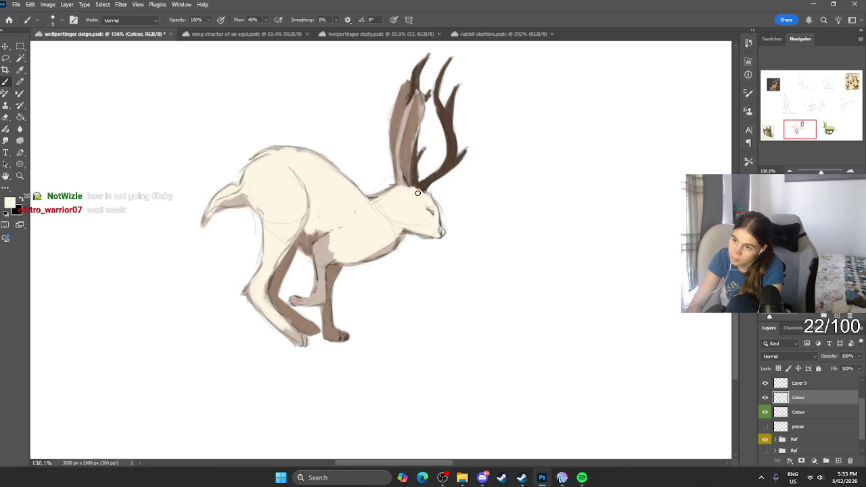
mouse_move(406, 190)
mouse_down()
mouse_move(397, 156)
mouse_move(412, 97)
mouse_up()
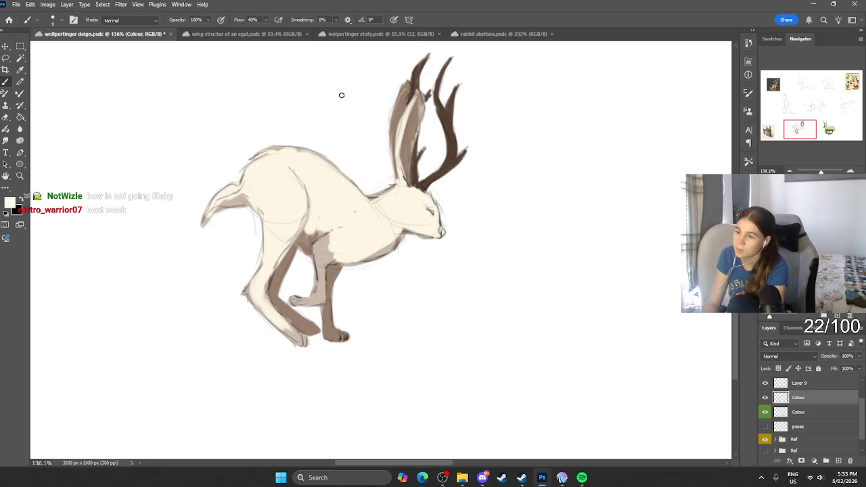
mouse_move(404, 228)
mouse_down()
mouse_move(347, 241)
mouse_move(332, 234)
mouse_up()
drag(320, 295, 324, 261)
drag(300, 296, 277, 318)
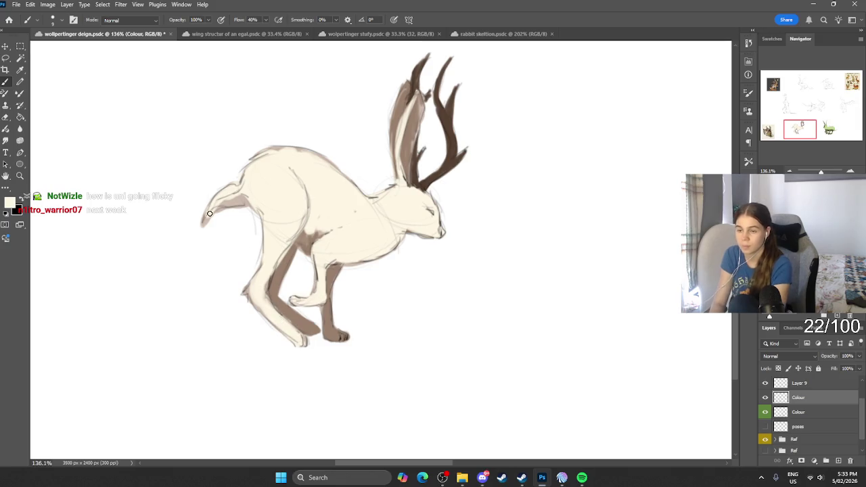
Pick a tan and paint the hind leg, front leg, back leg and jaw underside.
click(11, 203)
click(187, 338)
click(364, 303)
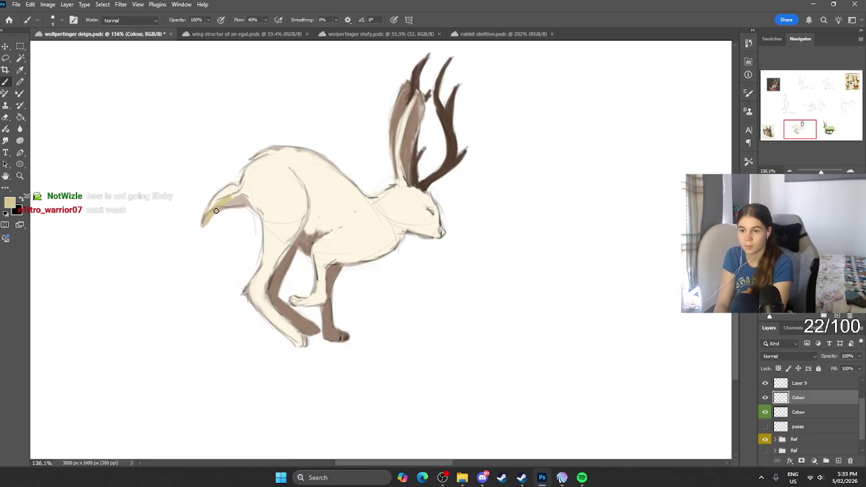
drag(297, 233, 300, 246)
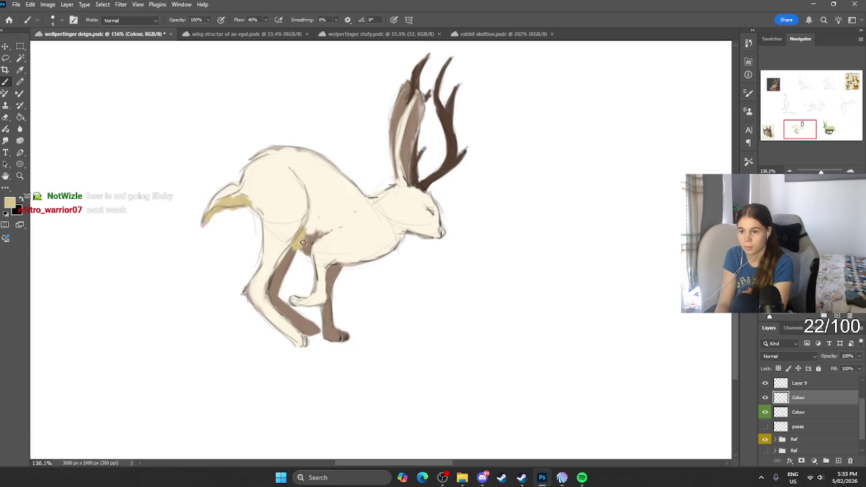
scroll(321, 230, down, 5)
scroll(406, 147, up, 4)
scroll(407, 147, up, 2)
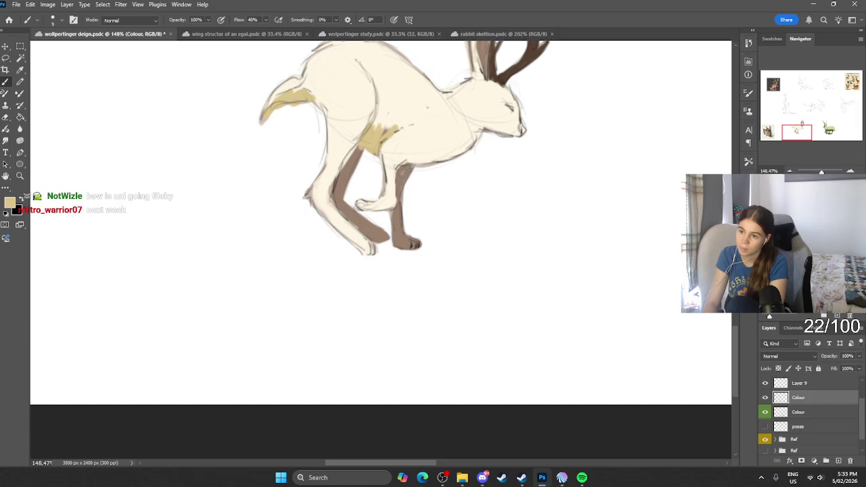
drag(400, 165, 403, 184)
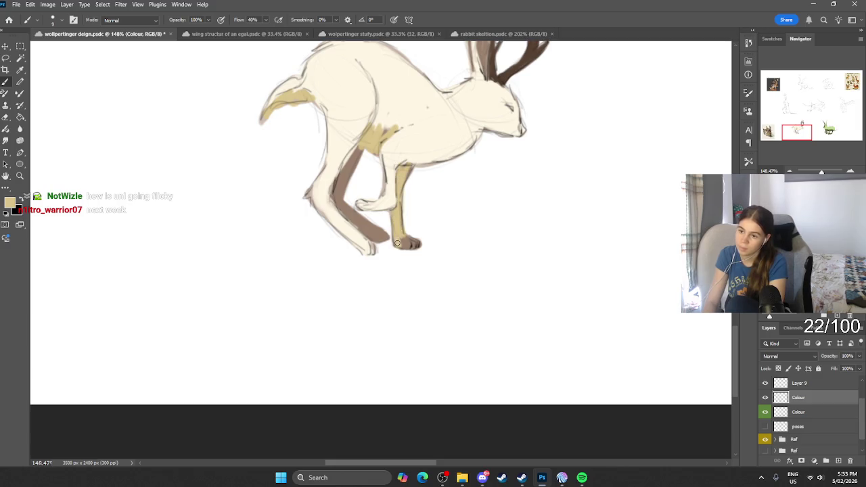
mouse_move(383, 237)
mouse_down()
mouse_move(338, 193)
mouse_move(368, 159)
mouse_up()
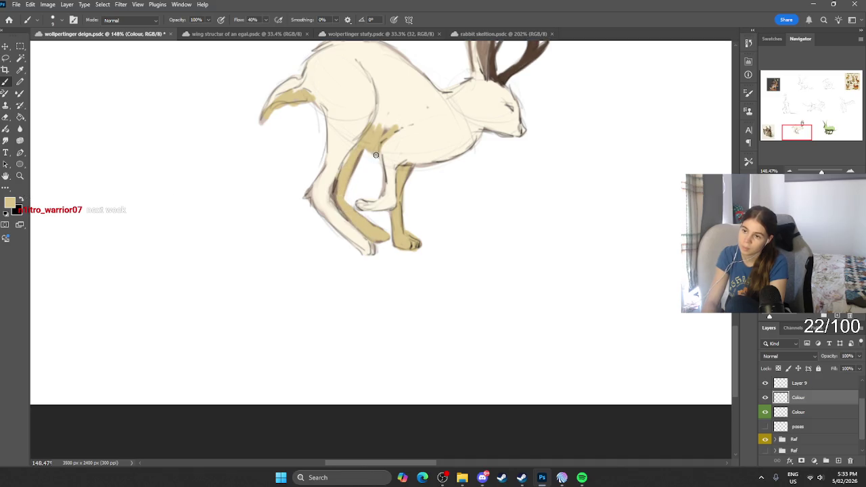
drag(508, 129, 474, 123)
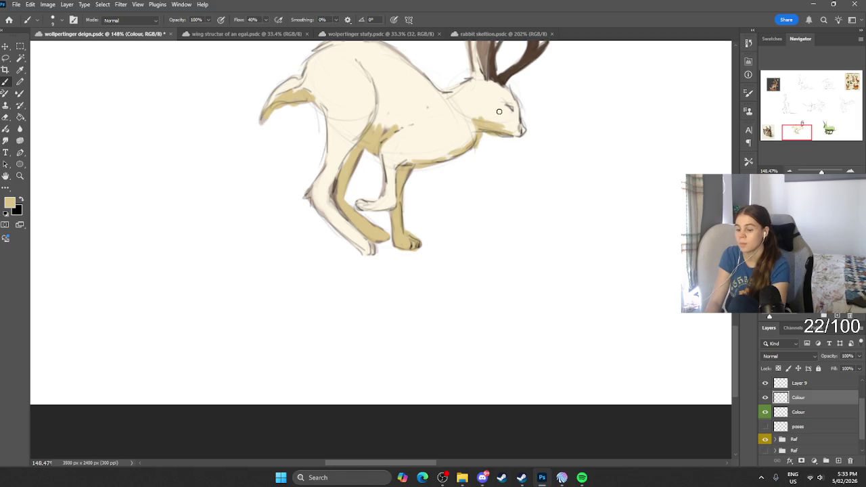
Paint tan along the hare's inner ear, undoing the stroke at the ear tip.
alt+click(500, 110)
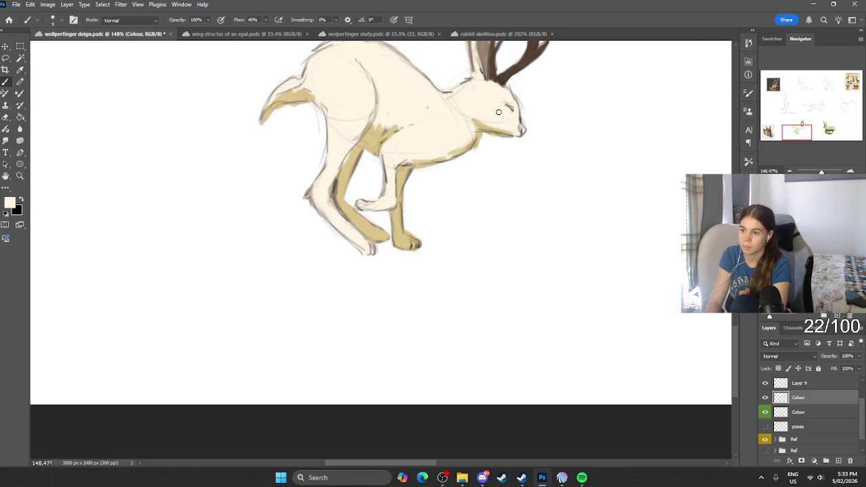
scroll(479, 248, up, 5)
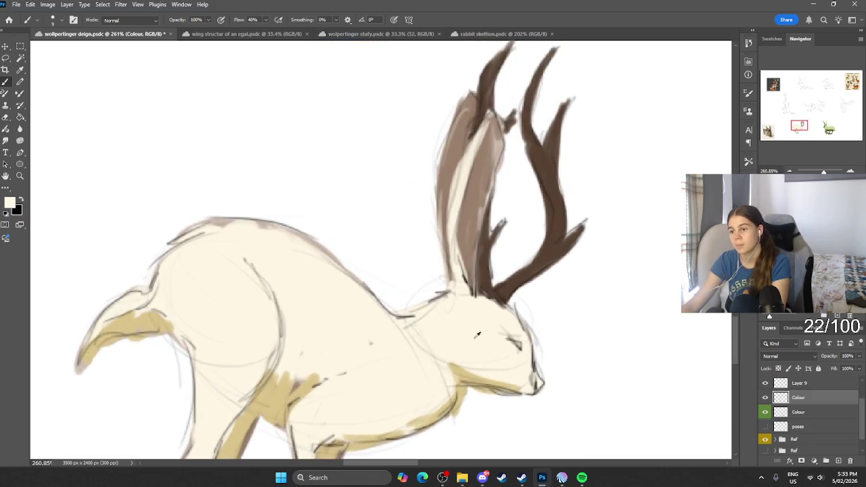
alt+click(459, 380)
mouse_move(469, 203)
mouse_down()
mouse_move(477, 292)
mouse_move(469, 177)
mouse_up()
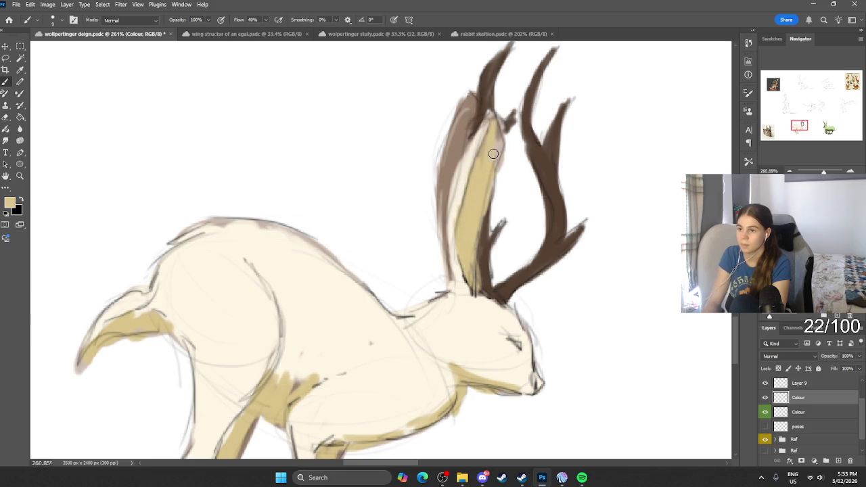
key(ctrl+z)
key(ctrl+z)
Eyedrop cream from the body and cover the ear's outer edge and brown tip.
key(i)
click(455, 316)
key(b)
drag(453, 166, 448, 247)
mouse_move(446, 284)
mouse_down()
mouse_move(440, 207)
mouse_move(467, 118)
mouse_move(458, 156)
mouse_up()
drag(473, 94, 448, 217)
drag(477, 119, 474, 152)
drag(457, 215, 464, 164)
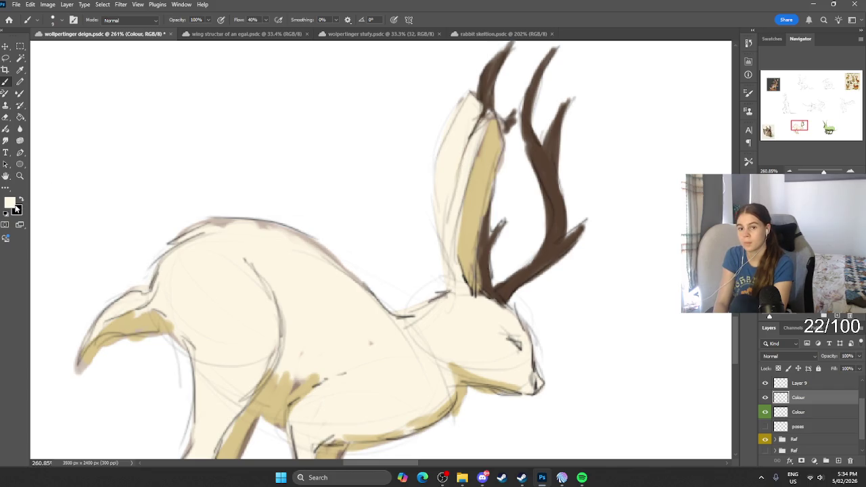
Keep cream as the paint colour and undo the cream strokes on the rear leg.
click(10, 202)
click(358, 308)
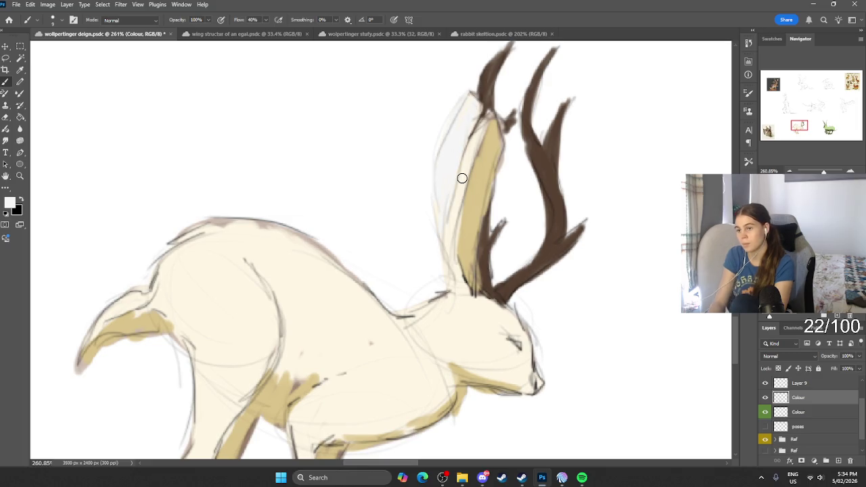
scroll(462, 178, down, 4)
scroll(455, 225, up, 1)
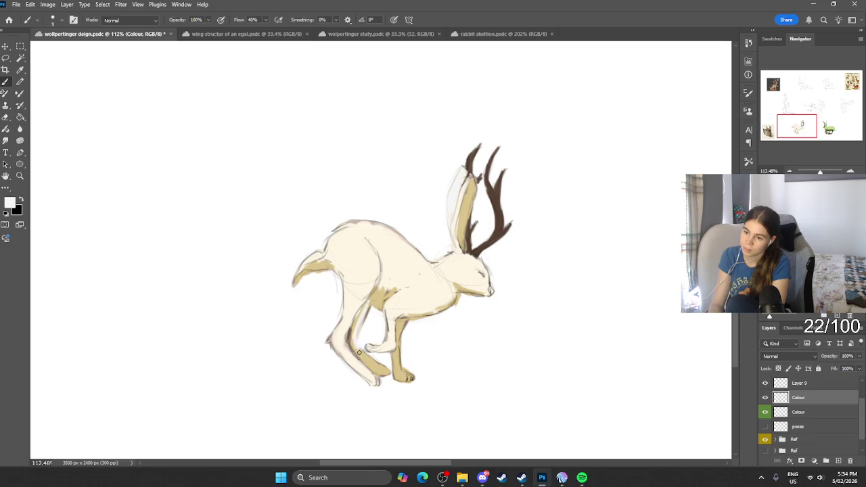
key(ctrl+z)
key(ctrl+z)
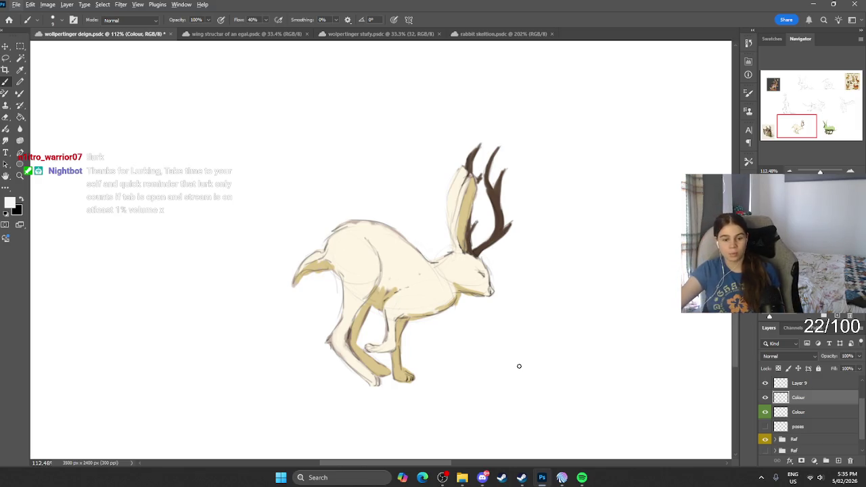
Sample the cream colour from the hare's body with the eyedropper.
key(alt+i)
alt+click(402, 271)
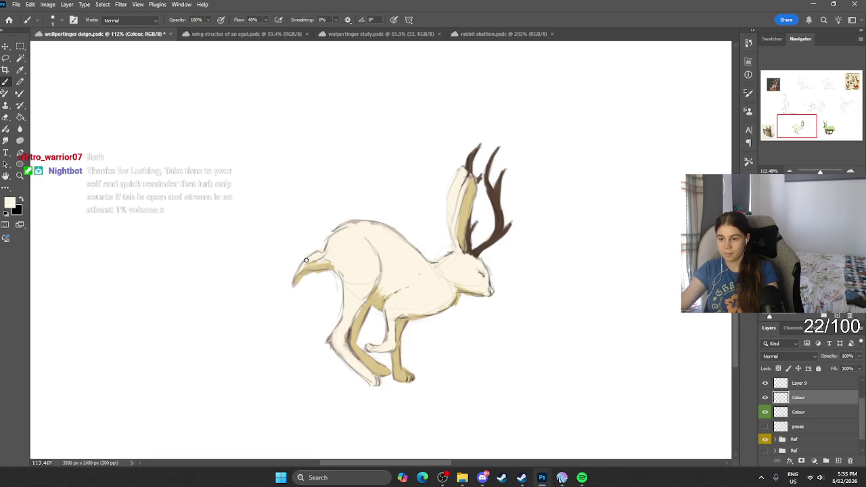
scroll(512, 195, down, 5)
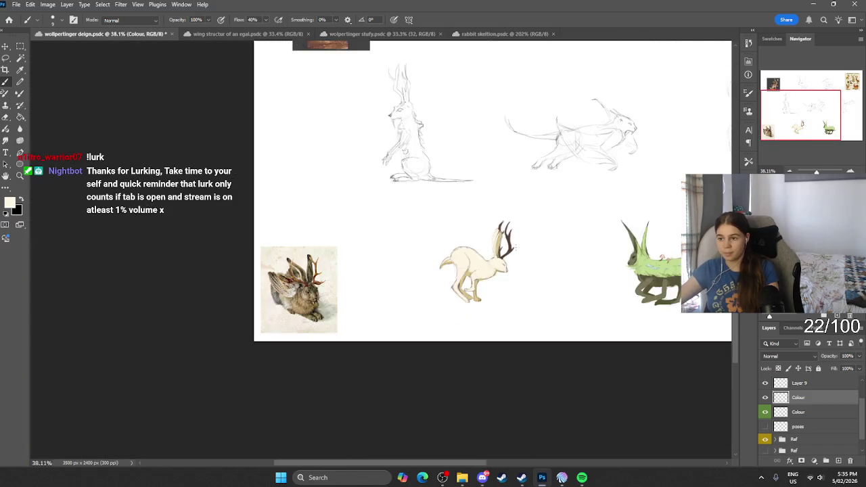
Choose a grey-brown paint colour in the Color Picker.
scroll(513, 194, right, 2)
scroll(517, 198, up, 2)
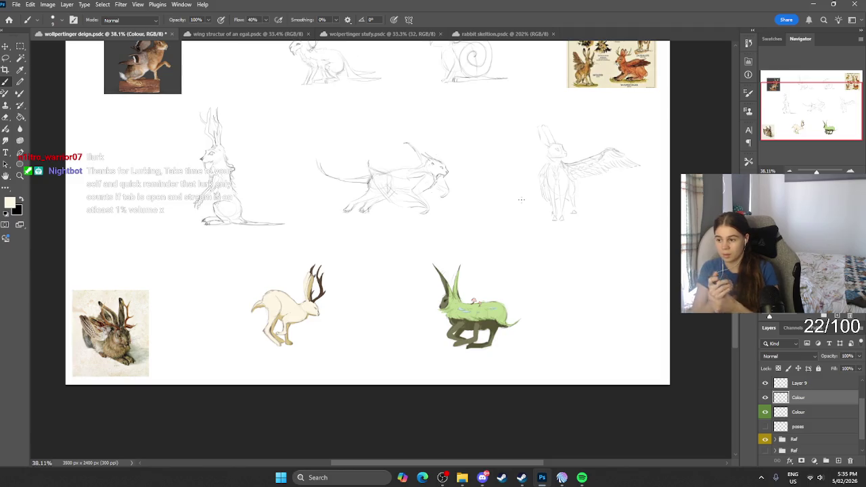
scroll(357, 195, up, 1)
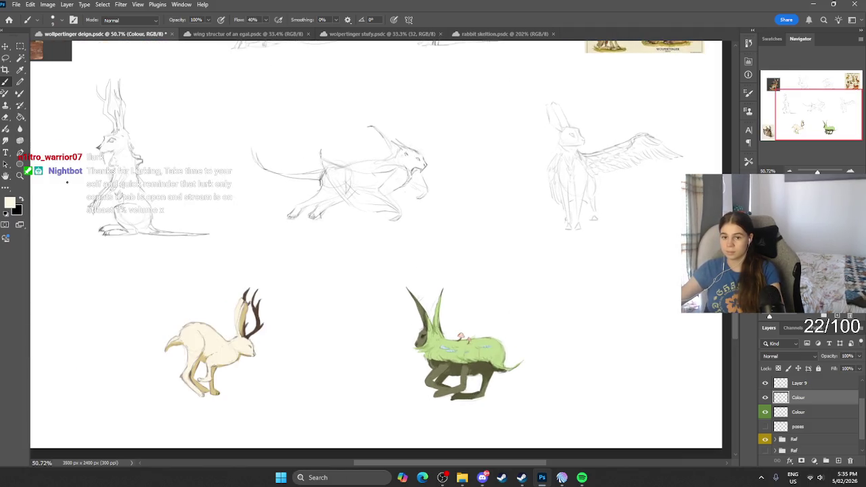
scroll(70, 184, left, 1)
click(9, 202)
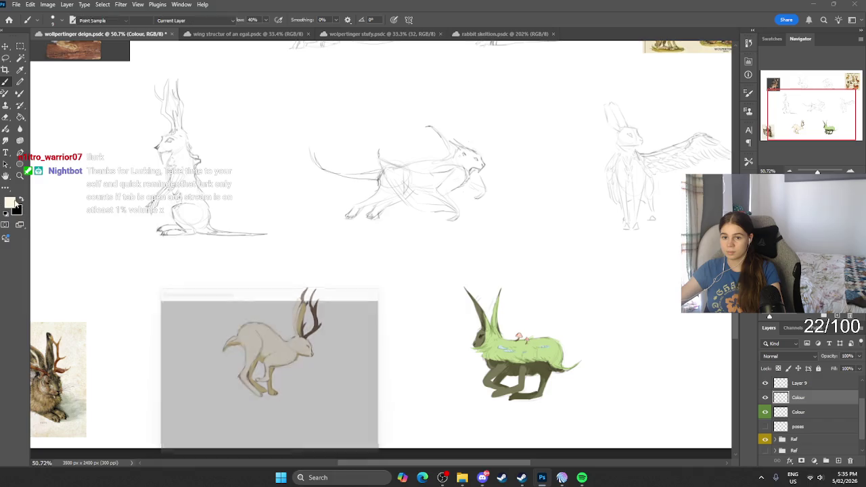
mouse_move(179, 352)
mouse_down()
mouse_move(161, 366)
mouse_move(172, 353)
mouse_up()
click(362, 305)
Merge the two Colour layers with Ctrl+E and add a new empty layer.
scroll(331, 225, left, 3)
scroll(232, 140, left, 3)
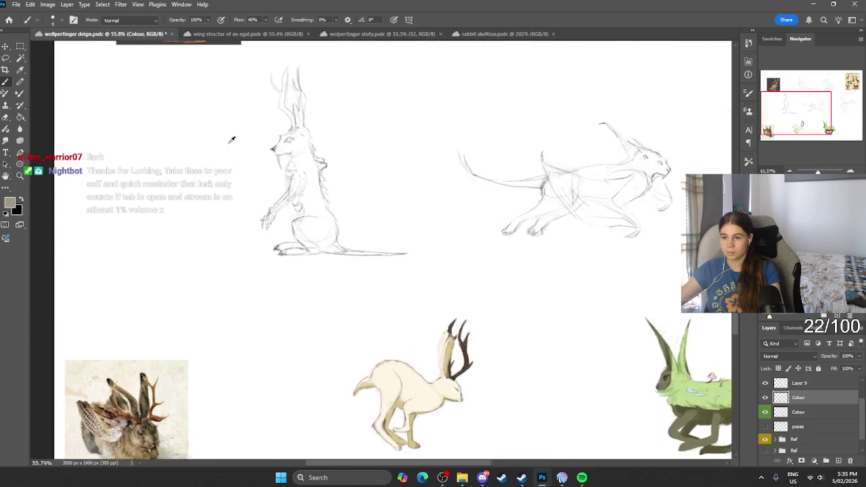
scroll(284, 179, up, 5)
key(ctrl+e)
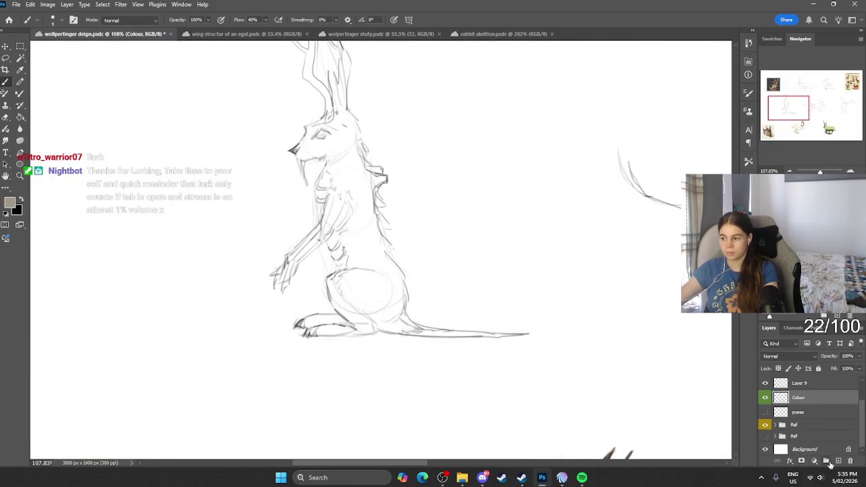
click(828, 461)
With a larger brush, fill the standing hare's torso up to the neck in brown-grey.
scroll(417, 265, up, 2)
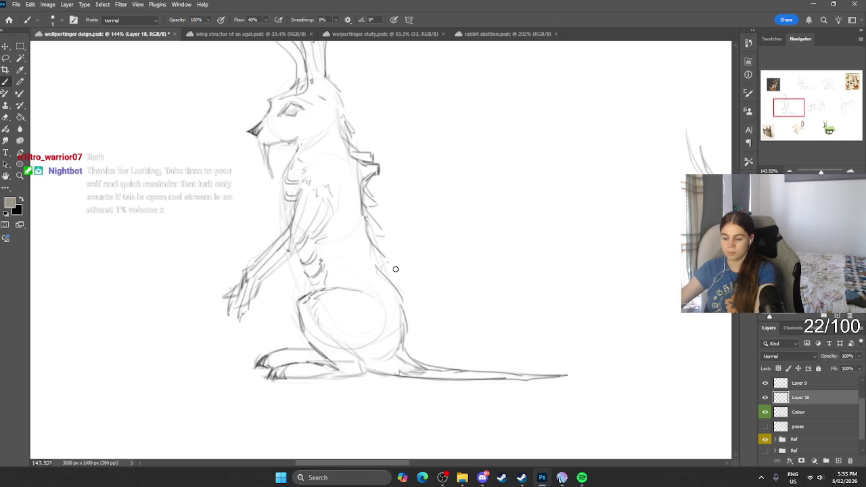
key(bracketright)
key(bracketright)
key(bracketright)
drag(309, 170, 326, 295)
drag(300, 204, 309, 246)
drag(294, 168, 302, 250)
drag(292, 201, 310, 268)
mouse_move(293, 184)
mouse_down()
mouse_move(298, 132)
mouse_move(318, 196)
mouse_move(319, 150)
mouse_up()
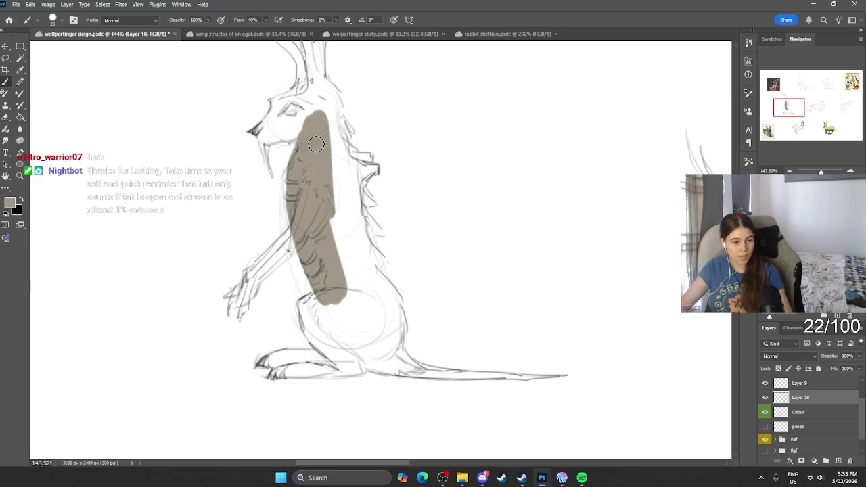
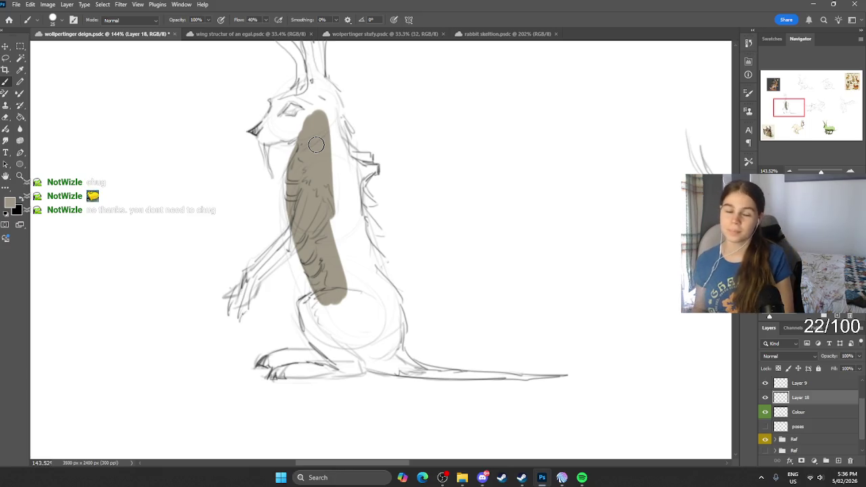
Paint greyish-brown fill across the chest, belly and the body's right edge.
drag(316, 144, 349, 128)
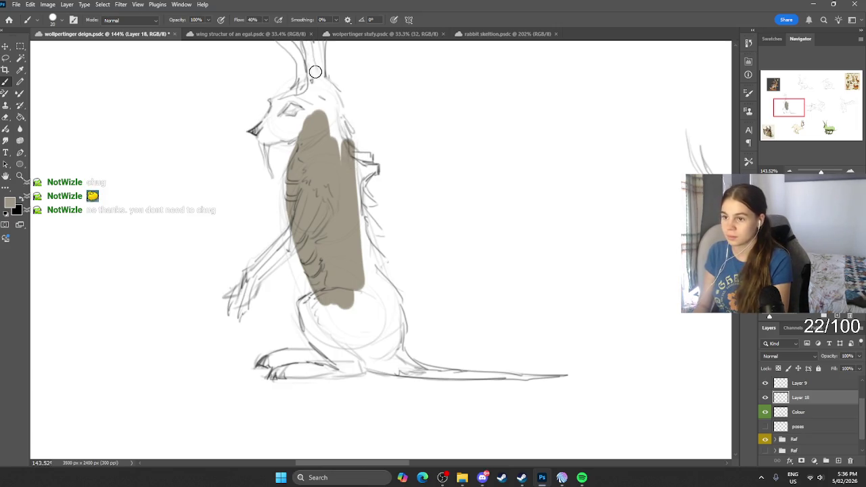
mouse_move(376, 170)
mouse_down()
mouse_move(342, 132)
mouse_move(329, 92)
mouse_move(330, 138)
mouse_move(327, 120)
mouse_move(256, 133)
mouse_move(287, 105)
mouse_move(318, 101)
mouse_move(268, 118)
mouse_move(317, 80)
mouse_move(343, 88)
mouse_up()
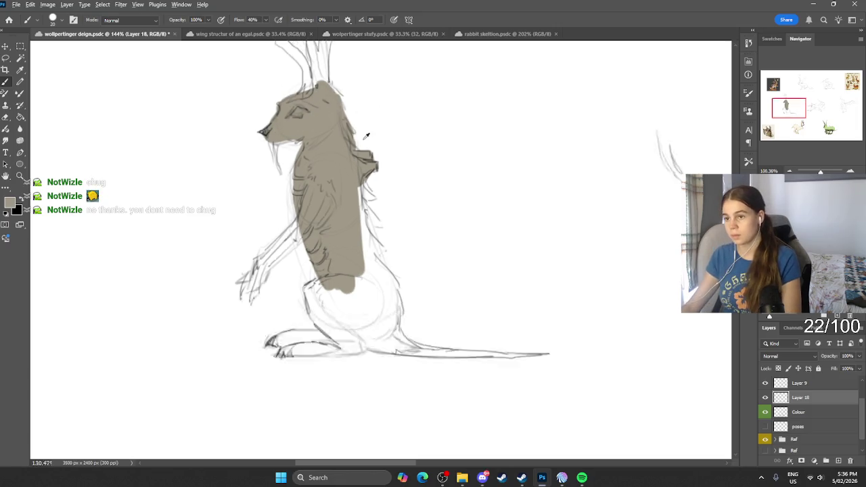
scroll(367, 132, down, 5)
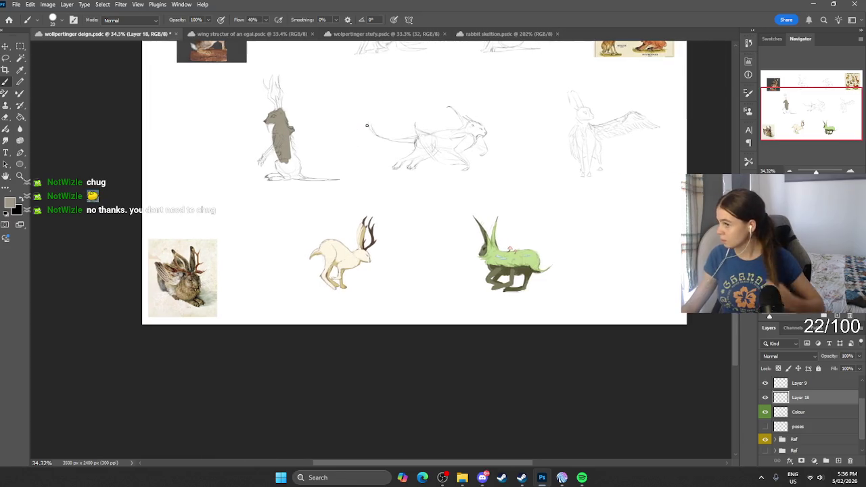
scroll(356, 123, up, 1)
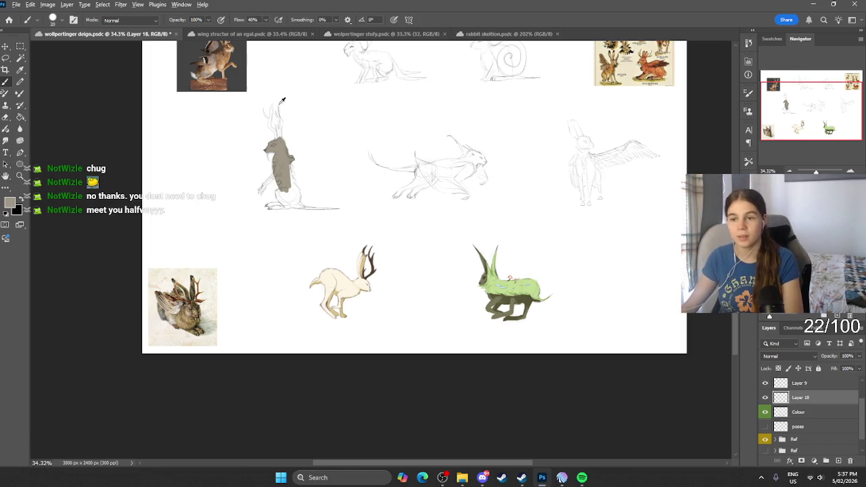
scroll(318, 149, up, 3)
scroll(284, 224, up, 2)
scroll(268, 203, up, 2)
key(z)
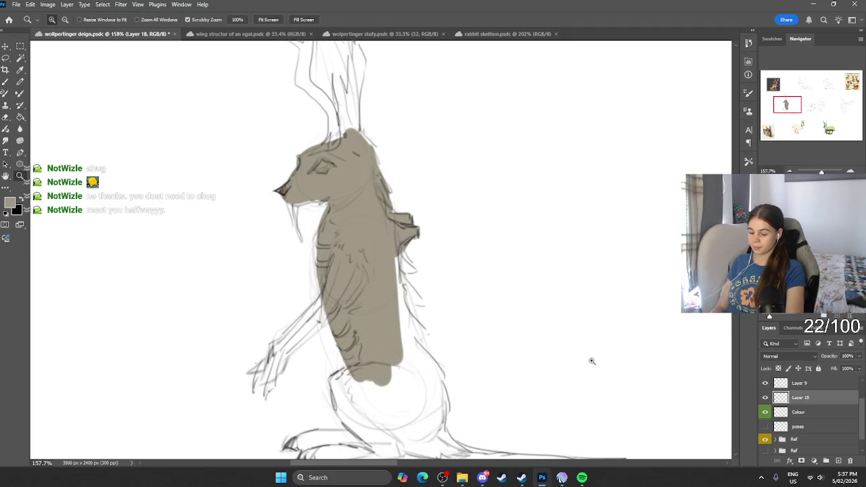
With a smaller brush, paint fur strokes along the back and down past the hip.
key(b)
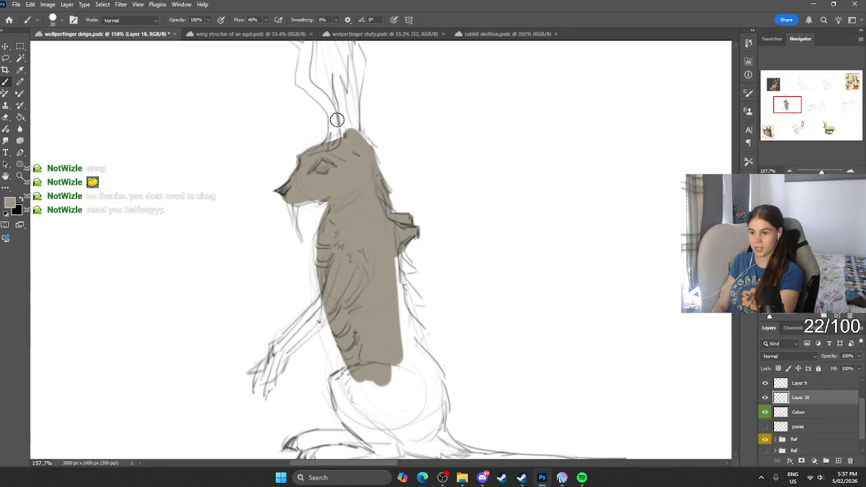
key(bracketleft)
key(bracketleft)
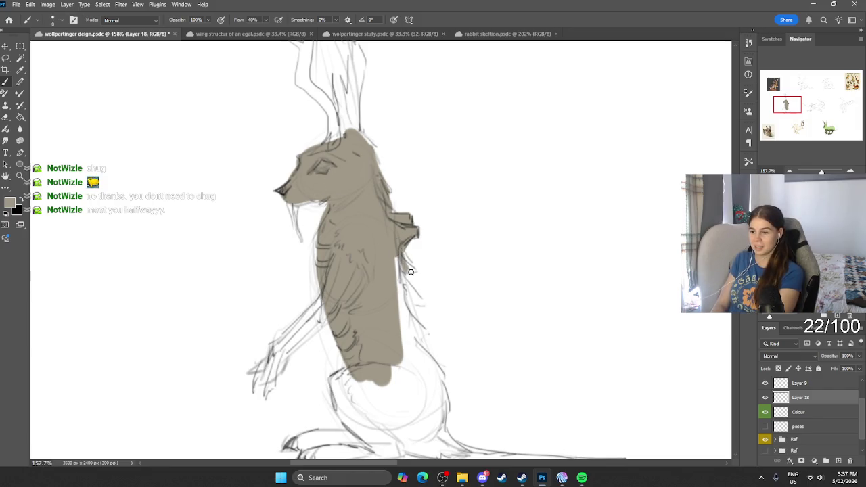
drag(401, 249, 412, 313)
mouse_move(406, 274)
mouse_down()
mouse_move(426, 303)
mouse_move(427, 335)
mouse_up()
drag(400, 291, 432, 361)
mouse_move(407, 322)
mouse_down()
mouse_move(446, 380)
mouse_move(444, 437)
mouse_up()
With a larger brush, fill the hind leg, lower body, haunch and tail base in brown.
key(bracketright)
key(bracketright)
drag(427, 359, 440, 433)
drag(437, 389, 440, 443)
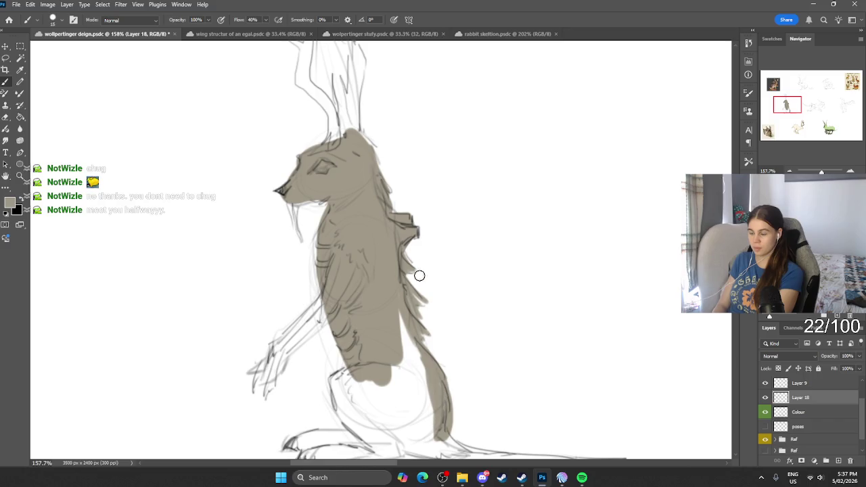
mouse_move(422, 365)
mouse_down()
mouse_move(440, 433)
mouse_move(433, 436)
mouse_up()
drag(400, 379, 383, 426)
mouse_move(379, 369)
mouse_down()
mouse_move(359, 385)
mouse_move(412, 441)
mouse_up()
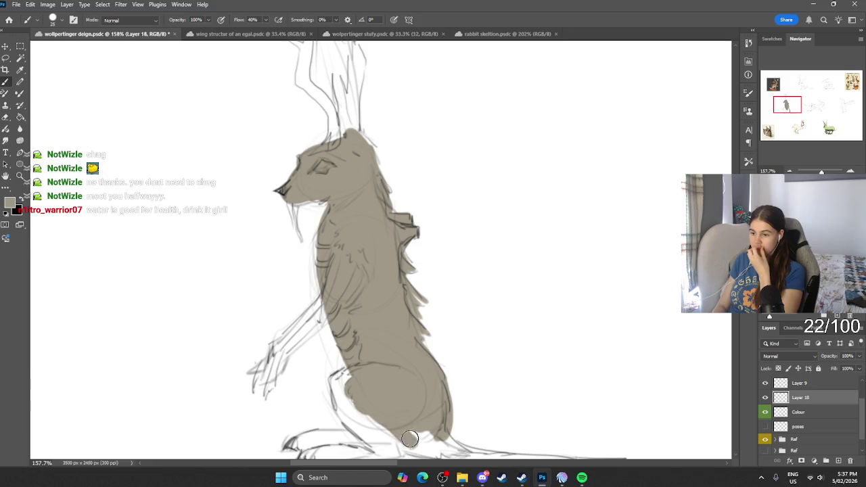
scroll(433, 420, down, 2)
scroll(419, 378, down, 3)
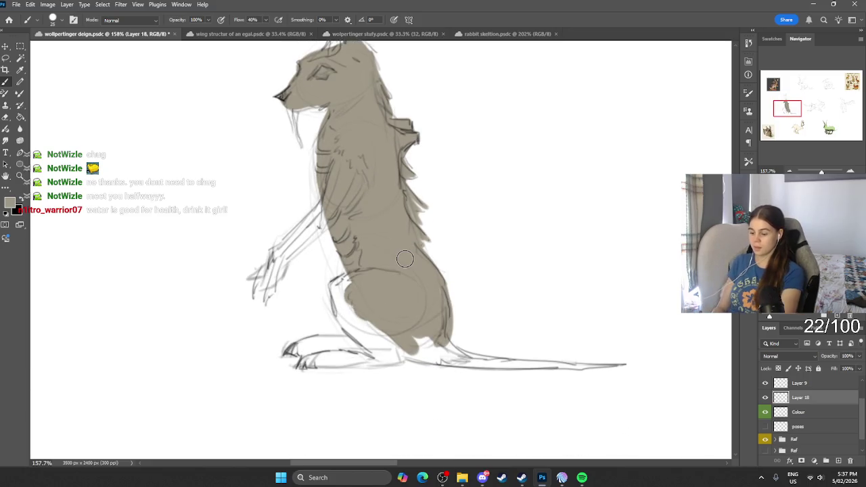
mouse_move(402, 333)
mouse_down()
mouse_move(463, 365)
mouse_move(417, 339)
mouse_move(435, 336)
mouse_move(452, 357)
mouse_up()
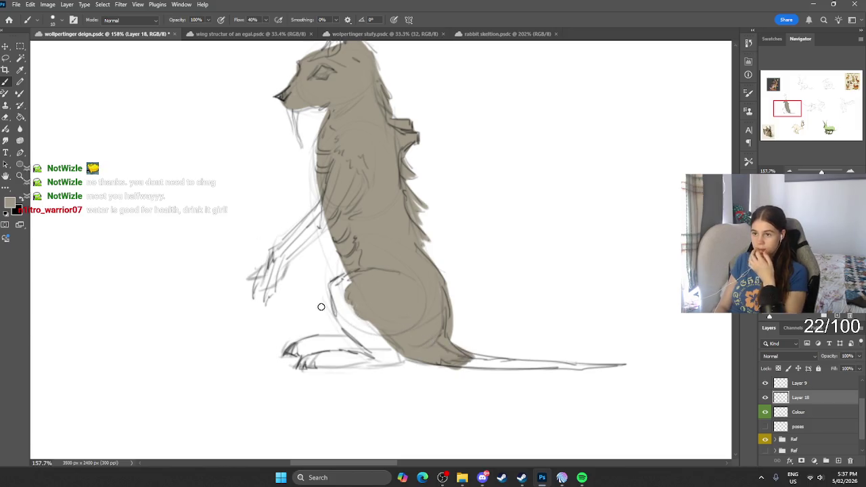
click(9, 202)
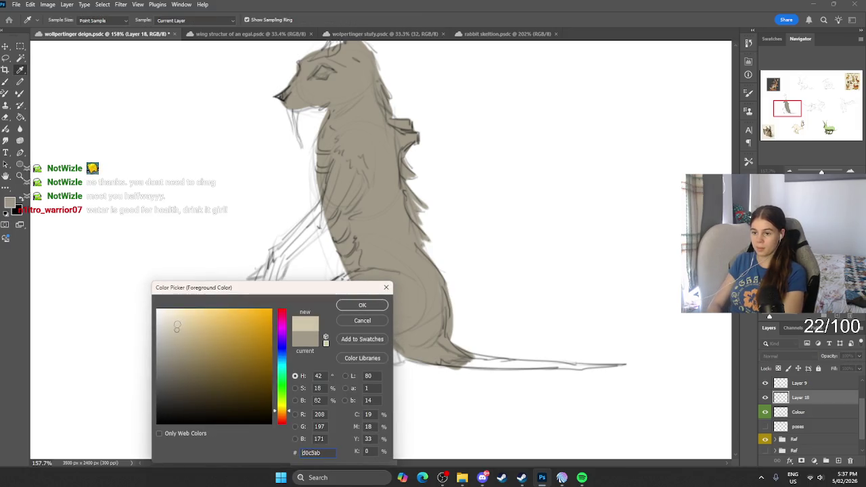
Paint the upper arm and forearm in light beige.
click(362, 305)
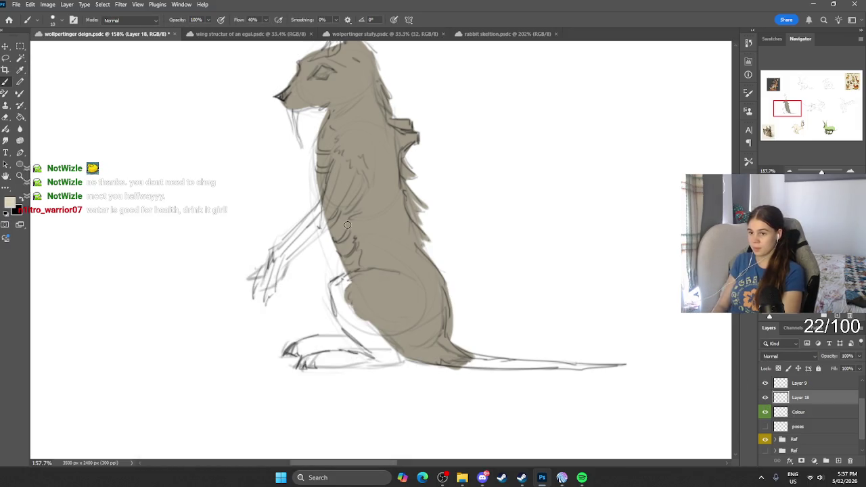
mouse_move(323, 214)
mouse_down()
mouse_move(332, 172)
mouse_move(287, 256)
mouse_up()
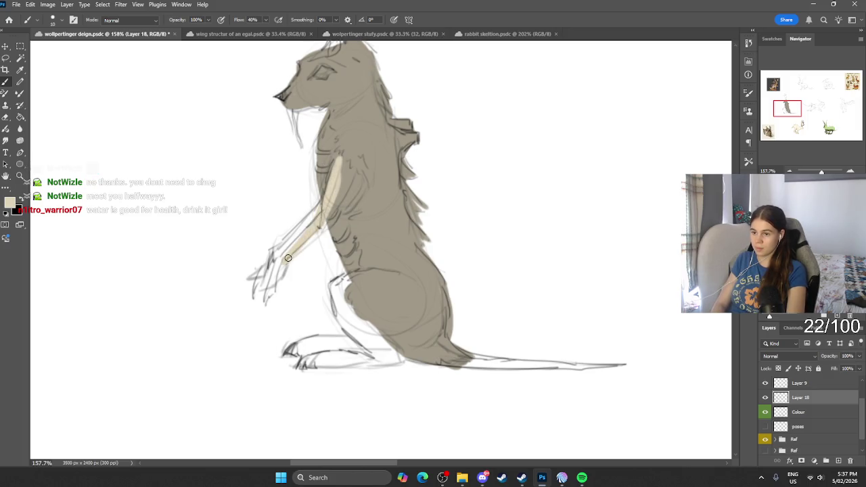
mouse_move(340, 186)
mouse_down()
mouse_move(344, 180)
mouse_move(305, 242)
mouse_up()
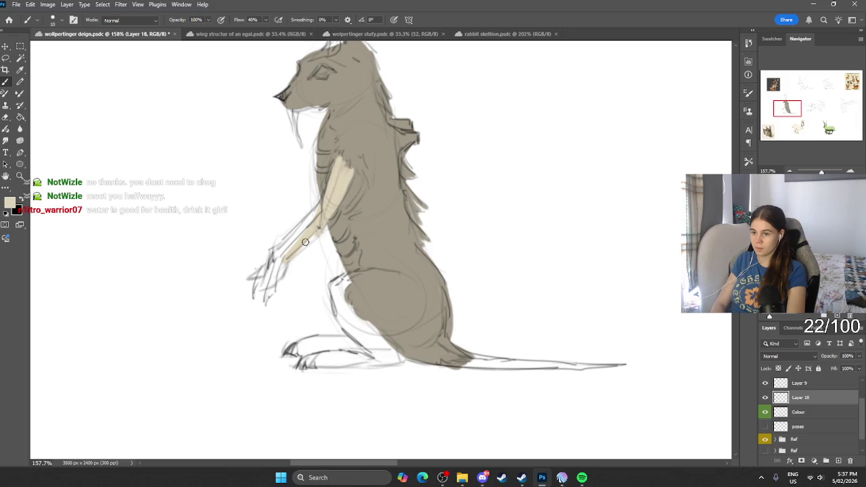
mouse_move(265, 280)
mouse_down()
mouse_move(270, 251)
mouse_move(317, 204)
mouse_up()
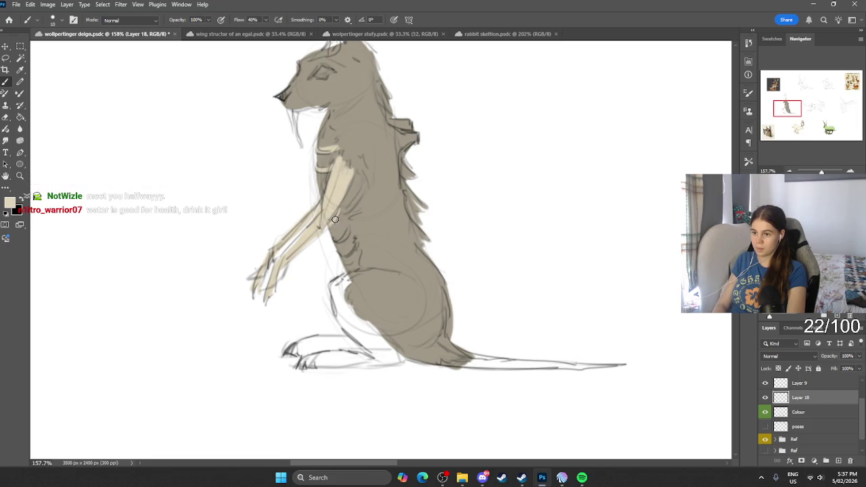
drag(355, 181, 346, 234)
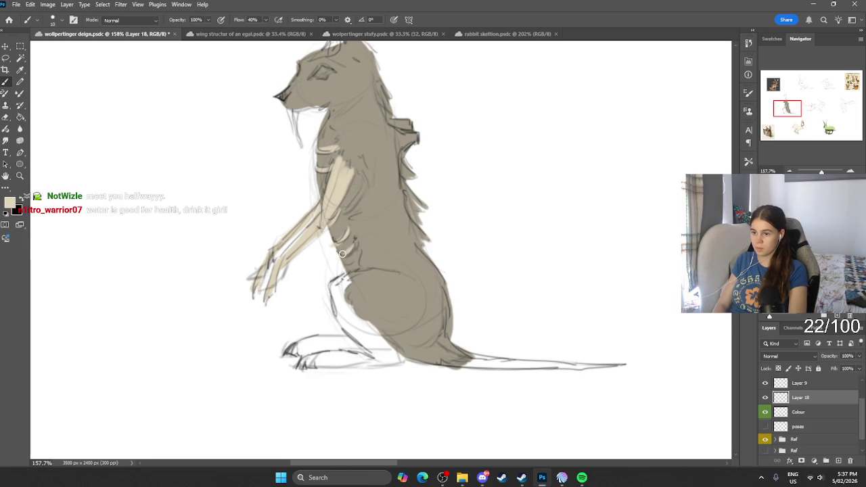
Hatch the belly, fill the front paw beige, and touch up the paw top with paler beige.
mouse_move(339, 252)
mouse_down()
mouse_move(352, 279)
mouse_move(335, 291)
mouse_move(342, 308)
mouse_move(352, 332)
mouse_move(361, 327)
mouse_move(396, 358)
mouse_move(381, 355)
mouse_up()
mouse_move(365, 356)
mouse_down()
mouse_move(308, 362)
mouse_move(364, 356)
mouse_move(318, 342)
mouse_move(348, 338)
mouse_move(309, 343)
mouse_up()
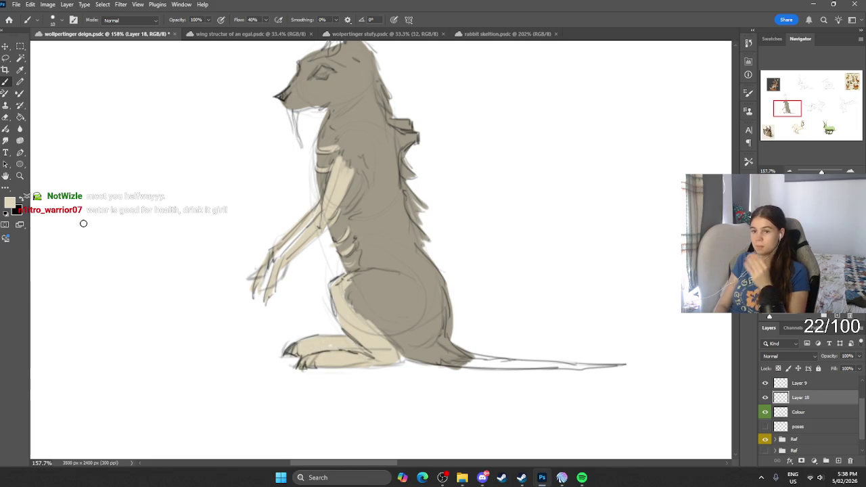
click(10, 201)
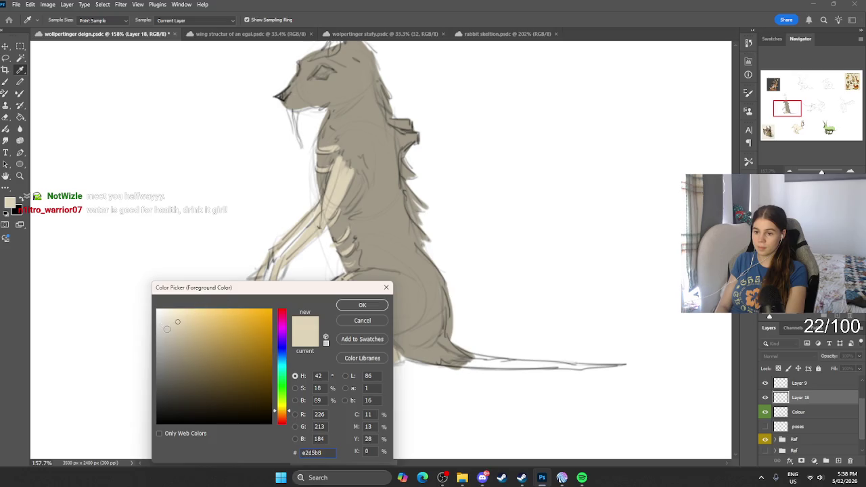
click(362, 305)
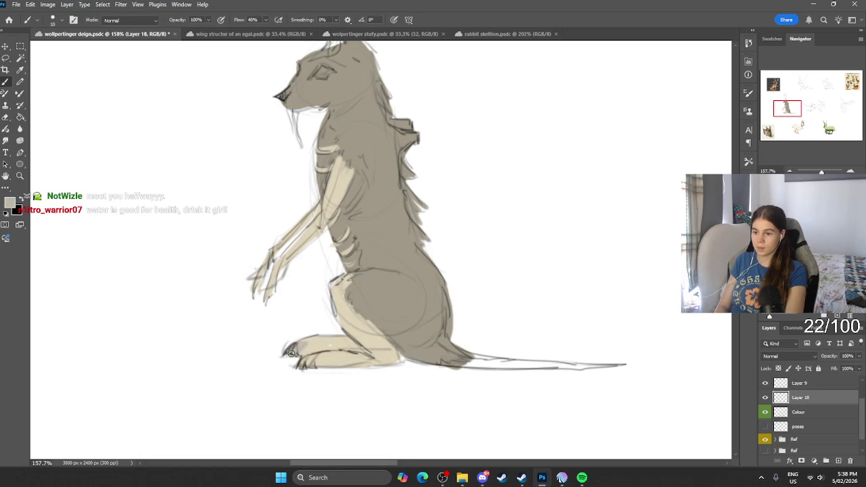
mouse_move(313, 343)
mouse_down()
mouse_move(325, 347)
mouse_move(337, 289)
mouse_up()
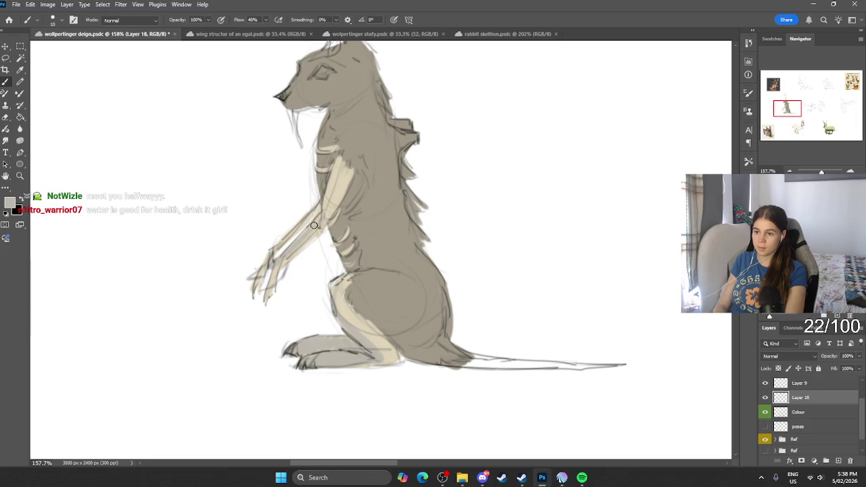
Switch the foreground to a darker tan, then to another new paint colour.
click(10, 203)
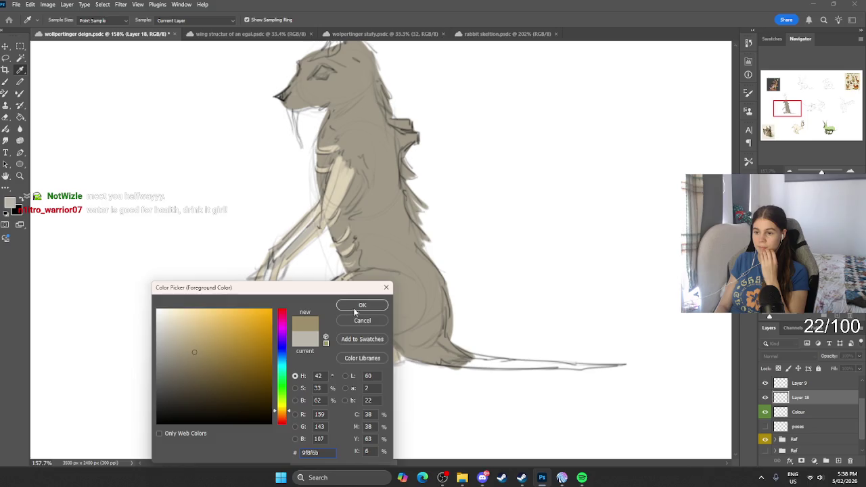
key(Return)
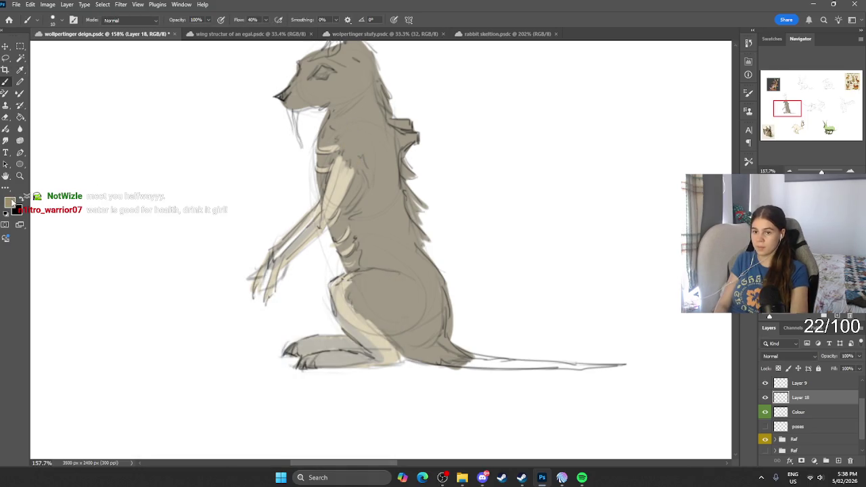
click(9, 202)
click(348, 309)
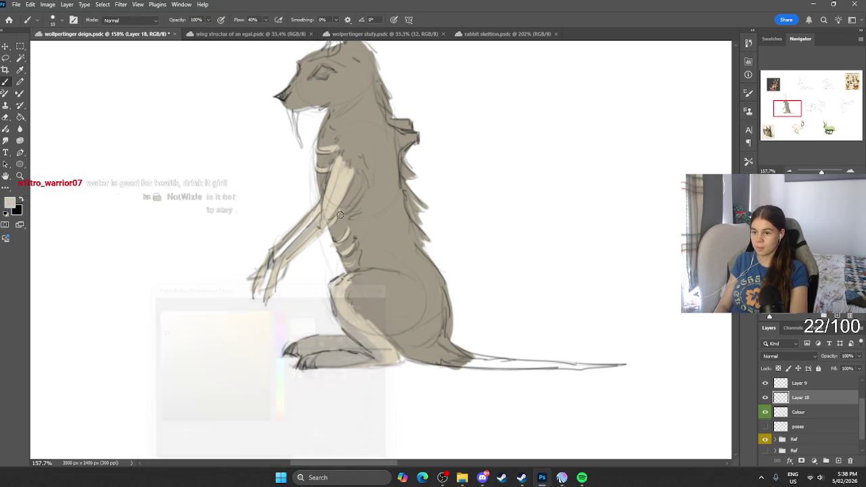
Add light strokes along the raised arm and hind leg, then sample a canvas colour.
mouse_move(316, 227)
mouse_down()
mouse_move(268, 273)
mouse_move(278, 268)
mouse_up()
mouse_move(345, 279)
mouse_down()
mouse_move(343, 325)
mouse_move(371, 331)
mouse_move(344, 362)
mouse_move(309, 348)
mouse_up()
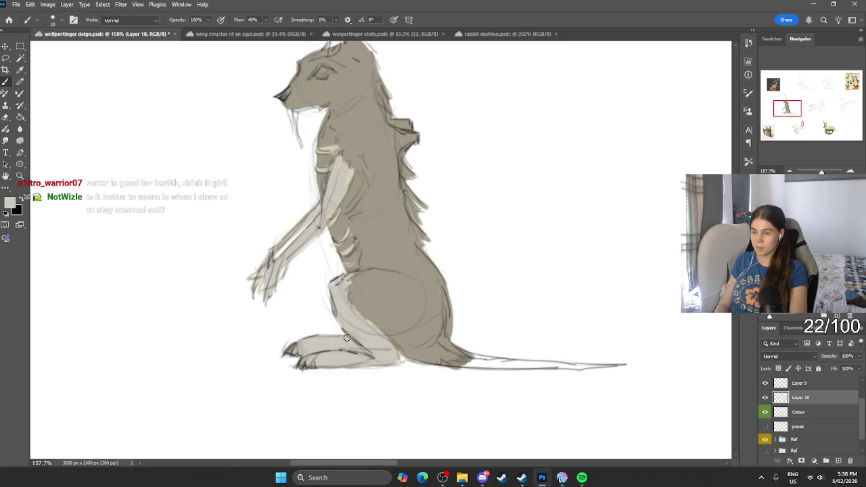
alt+click(372, 211)
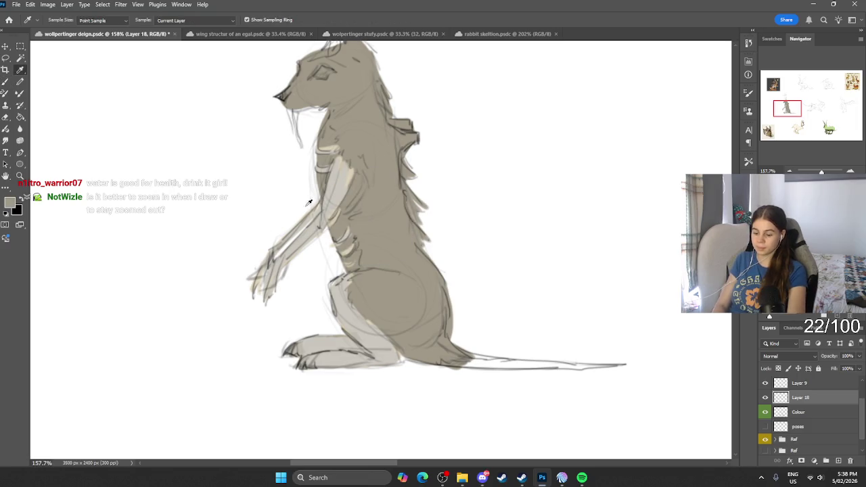
Set the foreground to a darker tan, 89806b, in the Color Picker.
click(10, 203)
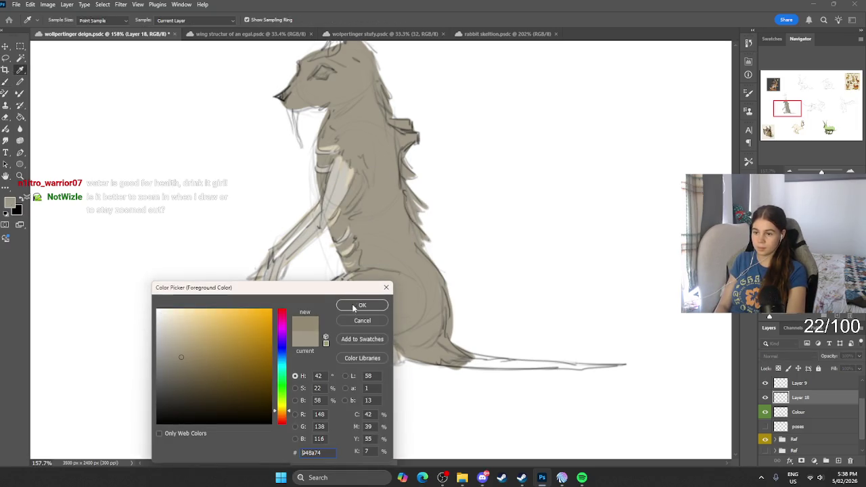
click(359, 306)
click(10, 203)
click(182, 362)
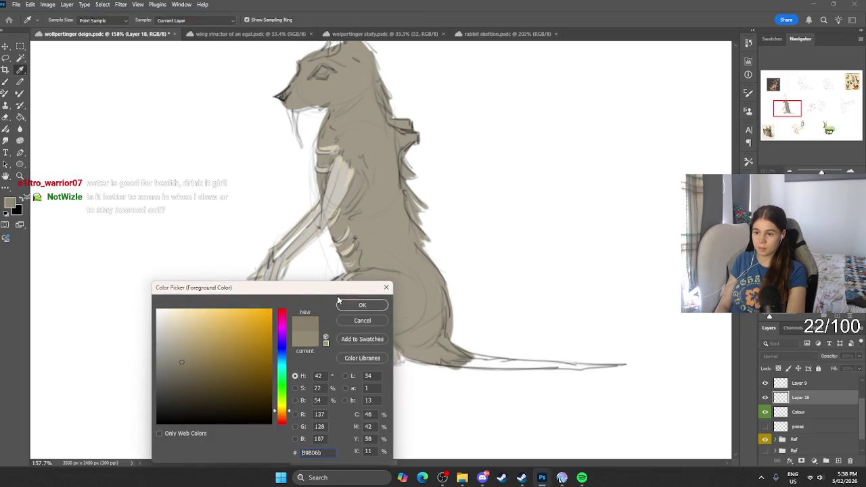
click(353, 308)
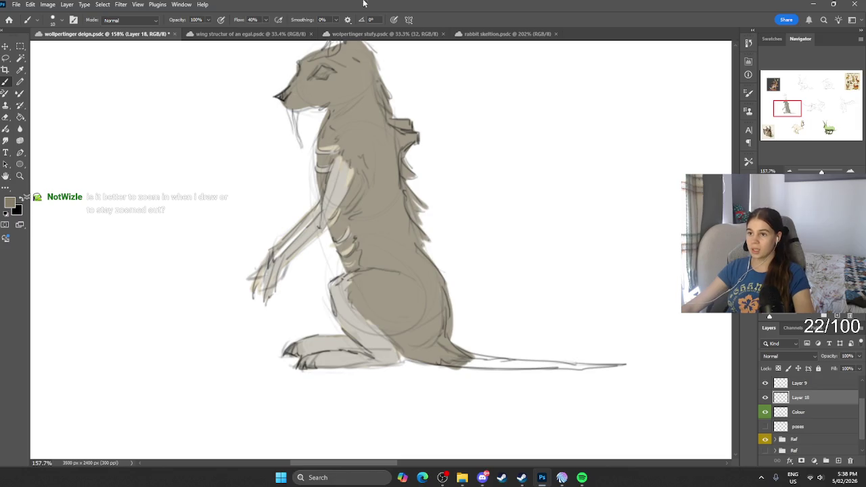
Review the sketches and undo a test stroke on the neck.
scroll(281, 273, down, 5)
scroll(287, 152, up, 2)
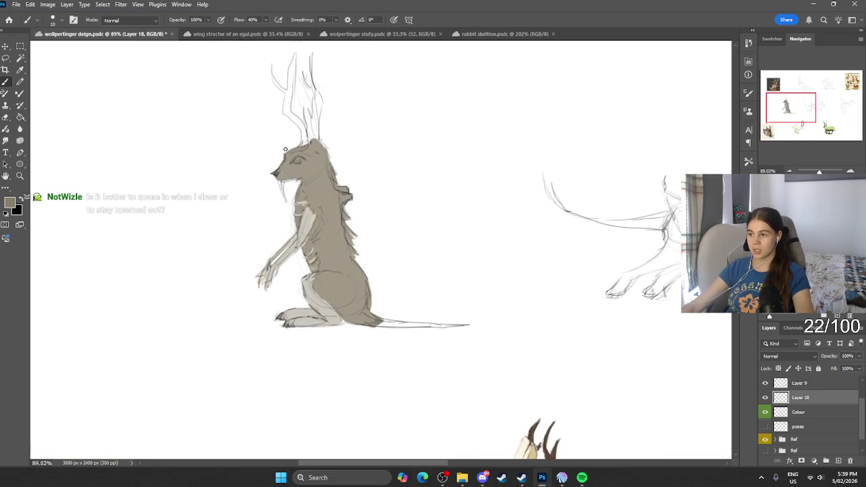
scroll(286, 153, up, 1)
scroll(291, 149, left, 1)
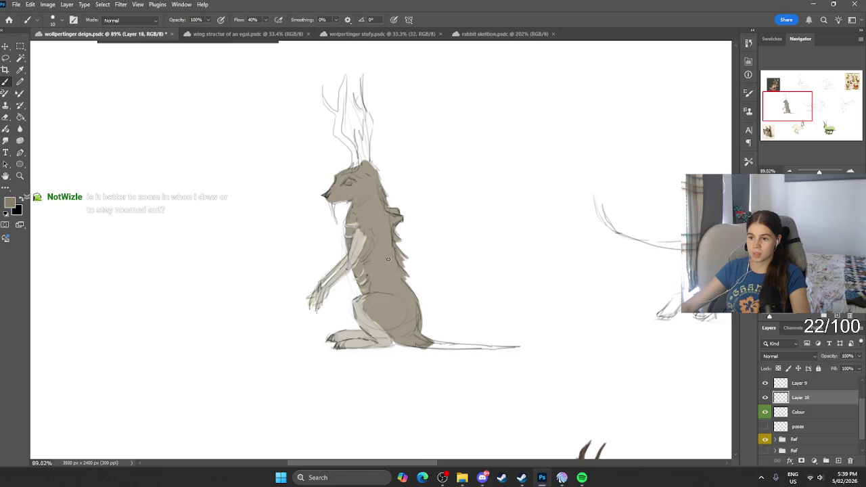
scroll(387, 259, up, 5)
drag(309, 120, 300, 251)
key(ctrl+z)
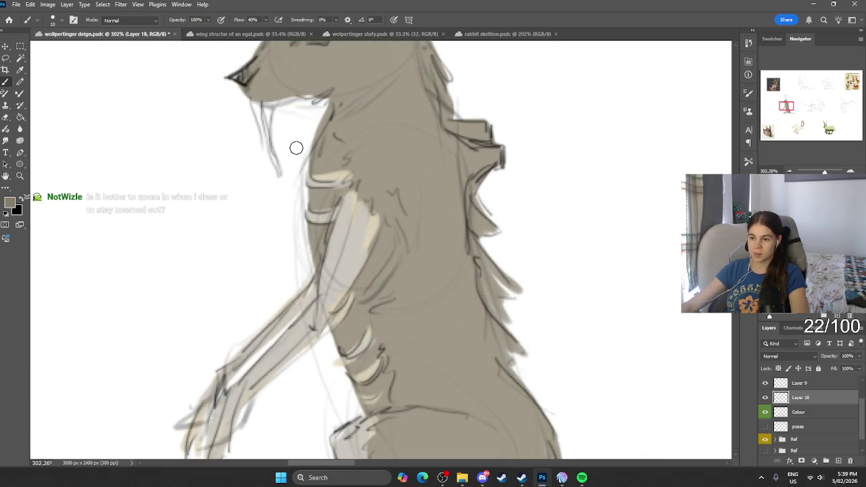
Brush dark shading between the belly and hind leg, then sample a lighter beige.
scroll(296, 147, down, 2)
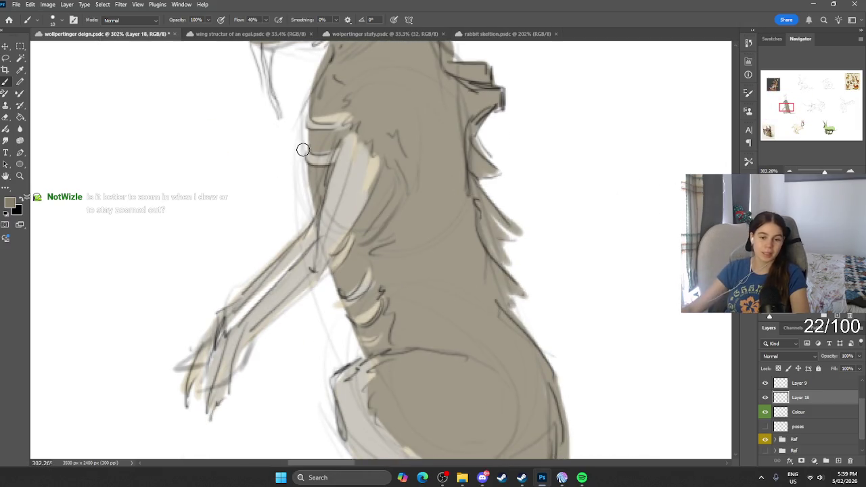
scroll(220, 119, down, 2)
scroll(221, 114, down, 2)
scroll(414, 147, down, 4)
scroll(409, 152, down, 1)
scroll(404, 160, up, 3)
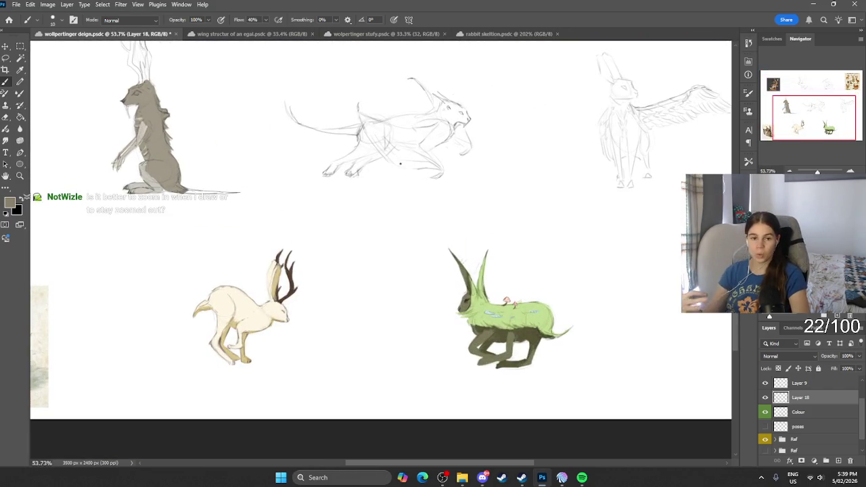
scroll(404, 169, left, 1)
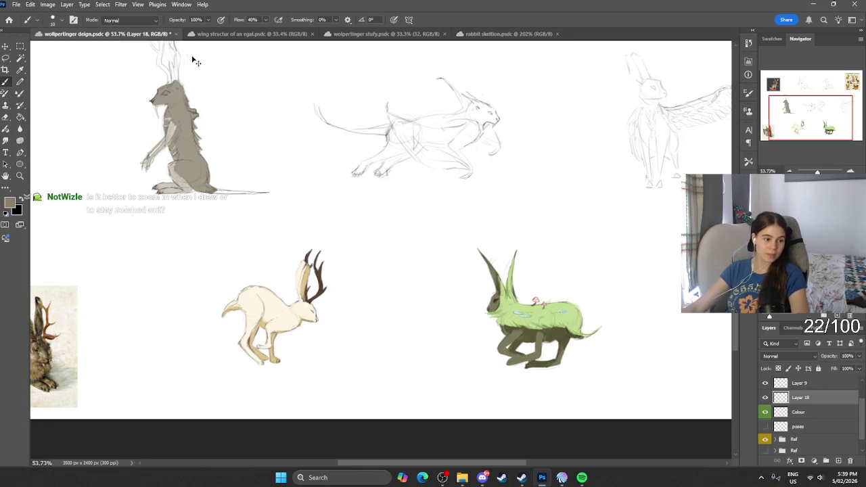
scroll(193, 59, left, 2)
scroll(325, 236, up, 3)
scroll(325, 228, up, 2)
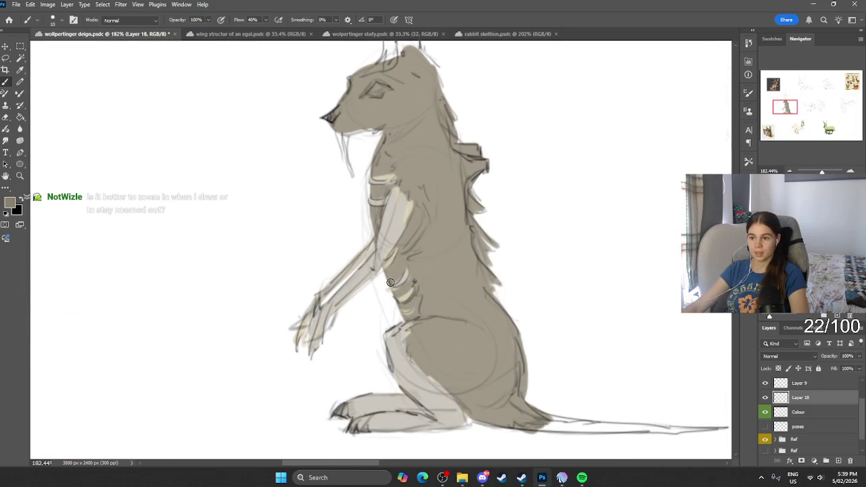
scroll(395, 279, down, 3)
scroll(393, 230, down, 1)
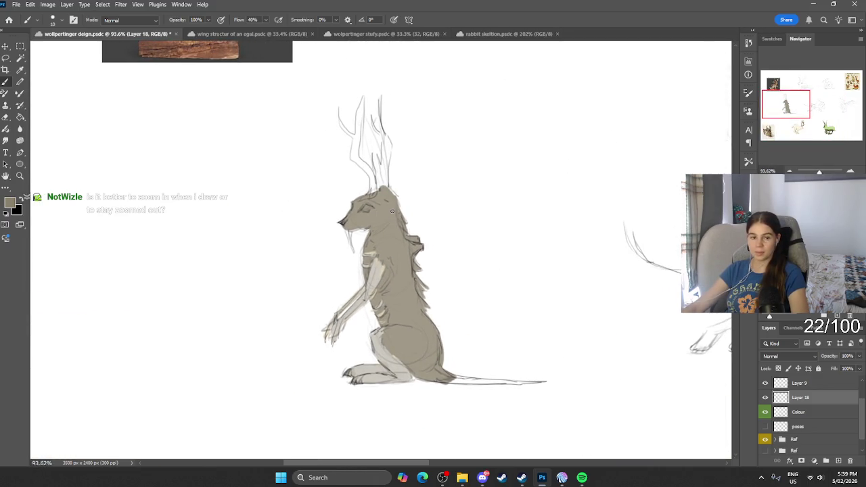
scroll(392, 211, down, 5)
scroll(406, 145, up, 1)
scroll(489, 136, up, 2)
scroll(381, 196, up, 1)
scroll(381, 196, down, 2)
scroll(370, 191, down, 3)
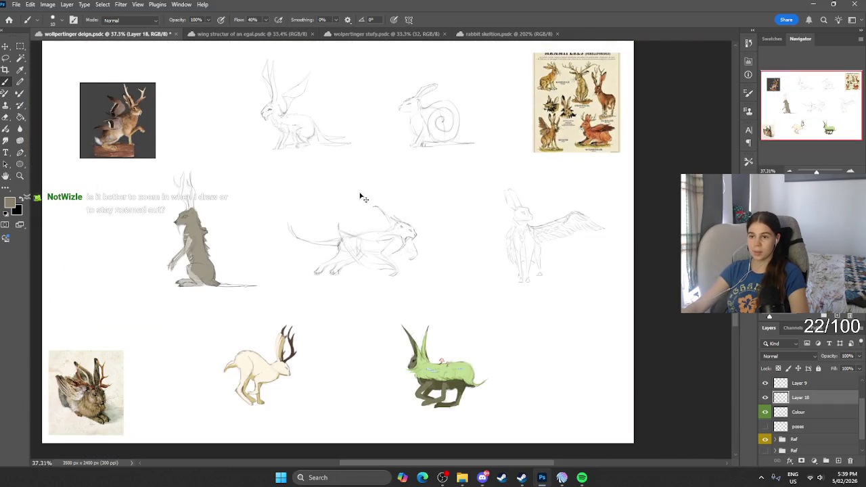
scroll(361, 197, left, 2)
scroll(278, 228, up, 6)
scroll(278, 228, up, 8)
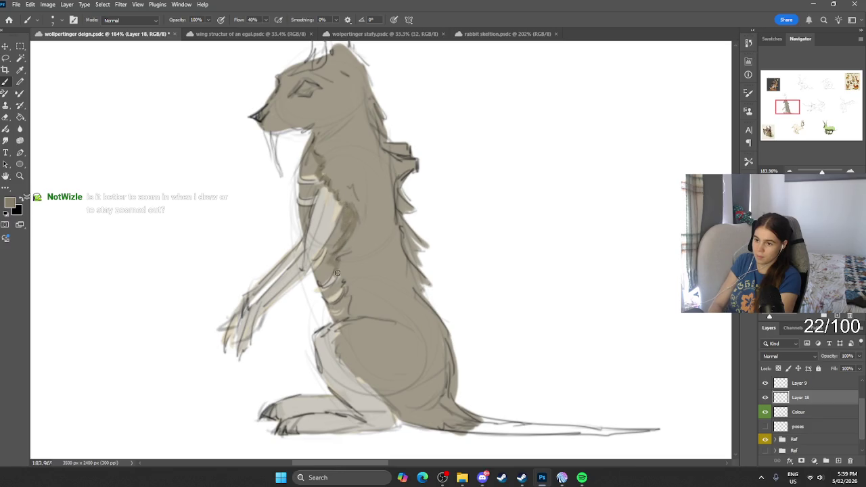
mouse_move(345, 322)
mouse_down()
mouse_move(345, 373)
mouse_move(433, 427)
mouse_move(488, 420)
mouse_move(475, 431)
mouse_move(609, 431)
mouse_move(597, 432)
mouse_up()
key(i)
click(366, 405)
Choose a pale cream and paint highlights down the arm toward the paw.
key(b)
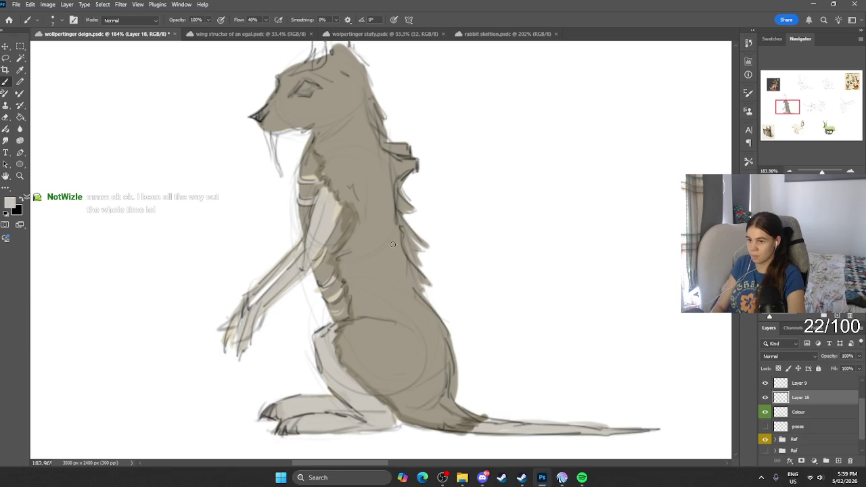
click(9, 201)
click(167, 325)
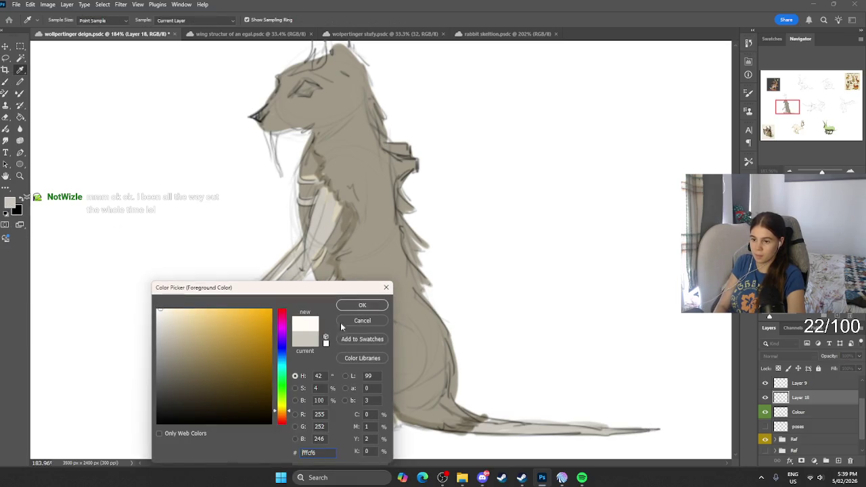
click(359, 307)
drag(323, 202, 304, 262)
drag(321, 216, 306, 264)
drag(319, 196, 313, 252)
mouse_move(324, 215)
mouse_down()
mouse_move(301, 268)
mouse_move(262, 304)
mouse_up()
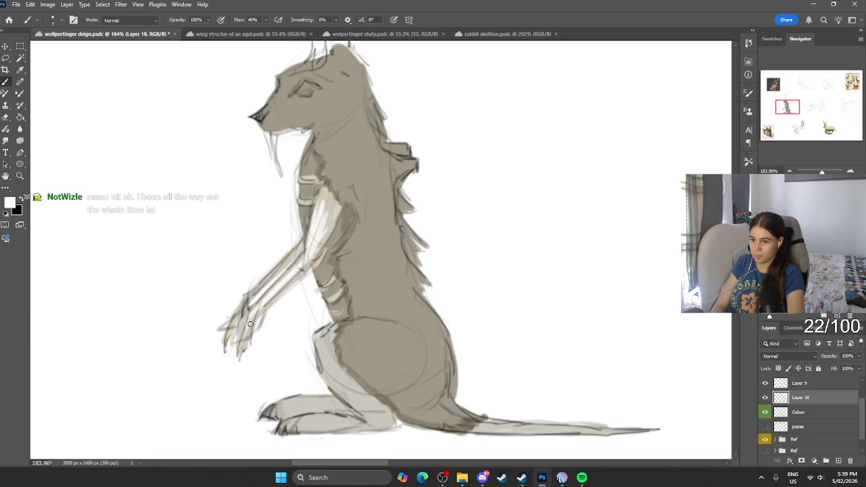
Add pale cream highlights along the tail, hind foot and front of the thigh.
mouse_move(487, 422)
mouse_down()
mouse_move(609, 429)
mouse_move(530, 421)
mouse_move(438, 428)
mouse_up()
mouse_move(313, 426)
mouse_down()
mouse_move(284, 426)
mouse_move(318, 419)
mouse_move(376, 428)
mouse_move(379, 418)
mouse_move(323, 356)
mouse_move(332, 385)
mouse_up()
mouse_move(284, 398)
mouse_down()
mouse_move(274, 406)
mouse_move(279, 415)
mouse_move(318, 400)
mouse_move(352, 409)
mouse_move(319, 405)
mouse_up()
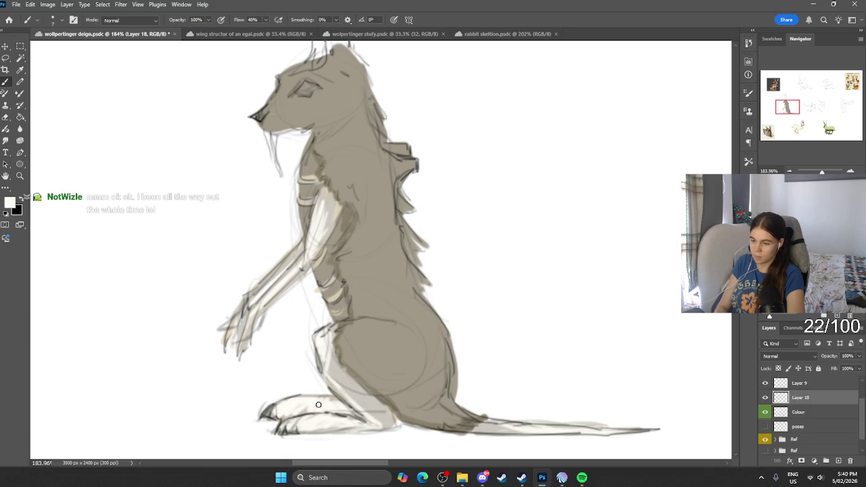
scroll(423, 318, down, 5)
scroll(436, 264, up, 5)
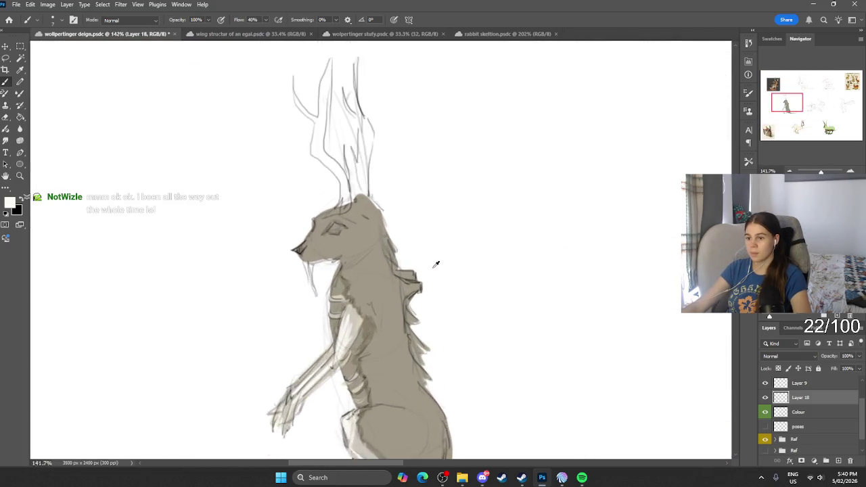
scroll(436, 265, up, 1)
Sample the tan body colour and paint a faint tan stroke on the chest.
key(i)
click(9, 202)
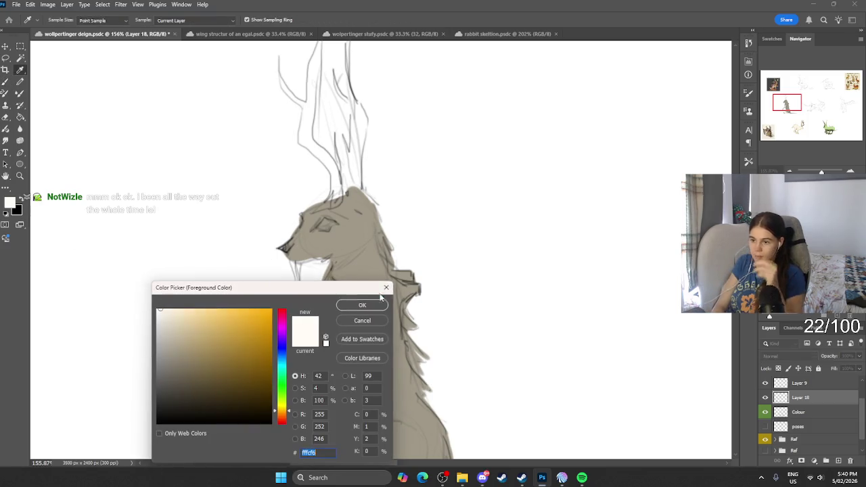
click(386, 287)
key(b)
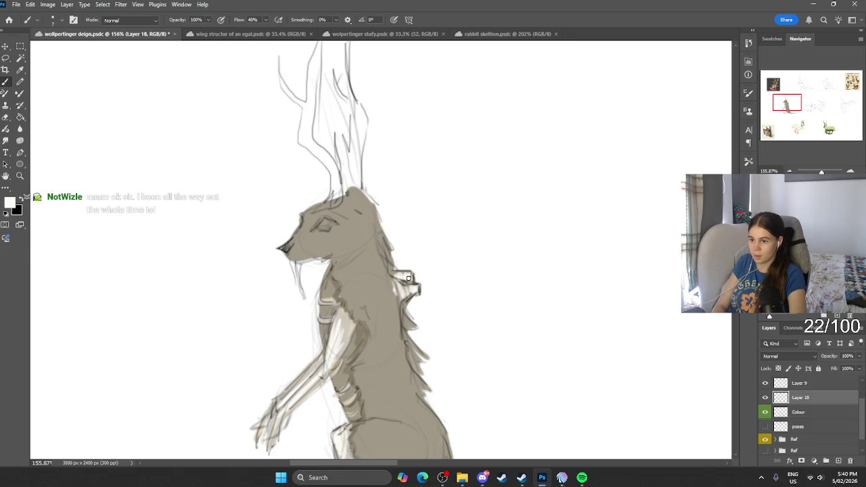
alt+click(391, 304)
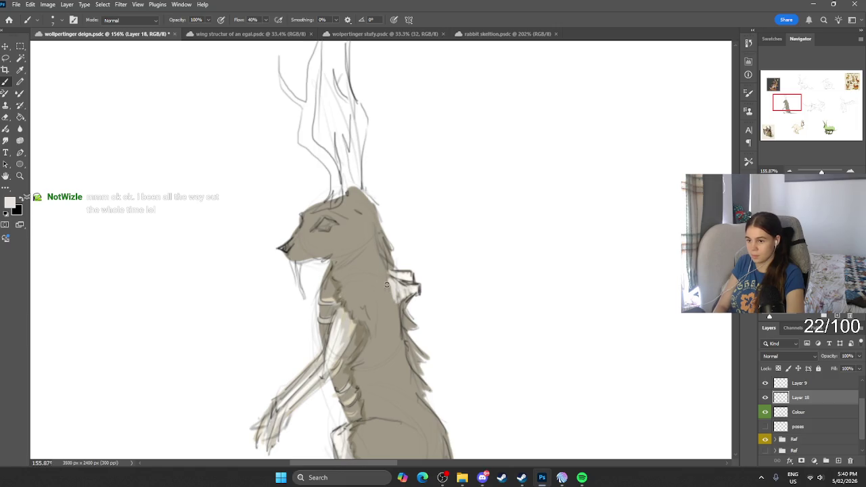
alt+click(395, 308)
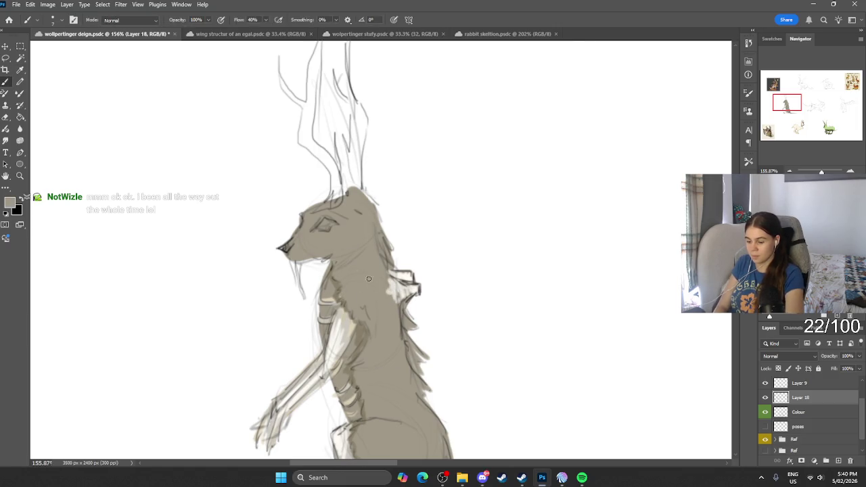
key(ctrl+s)
drag(390, 292, 393, 295)
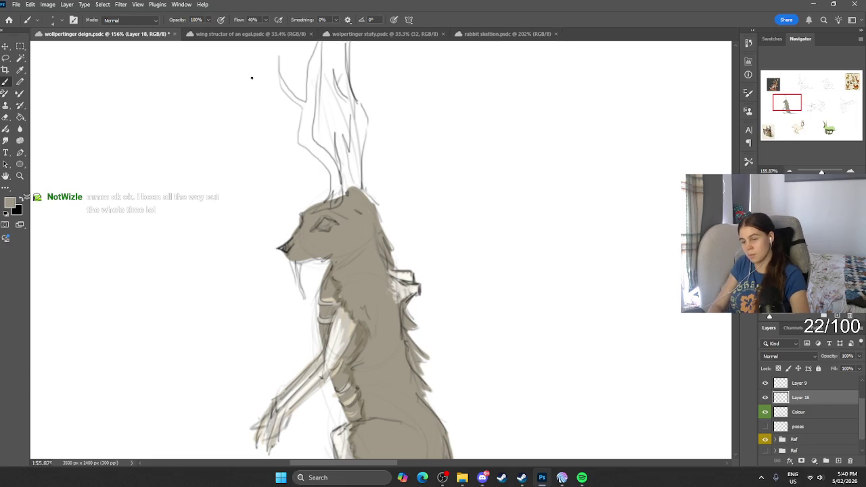
alt+click(338, 334)
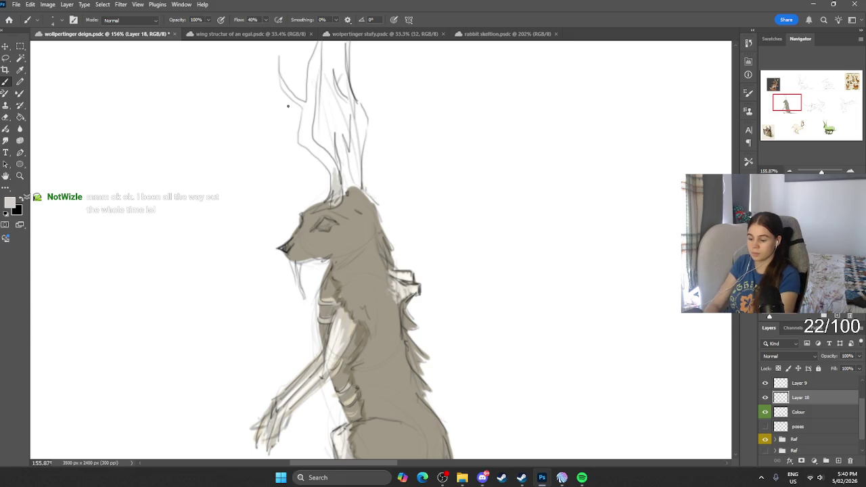
Fill the left antler with pale grey and darken the right antler's edge.
mouse_move(333, 174)
mouse_down()
mouse_move(311, 145)
mouse_move(303, 109)
mouse_move(310, 88)
mouse_move(302, 101)
mouse_move(276, 69)
mouse_up()
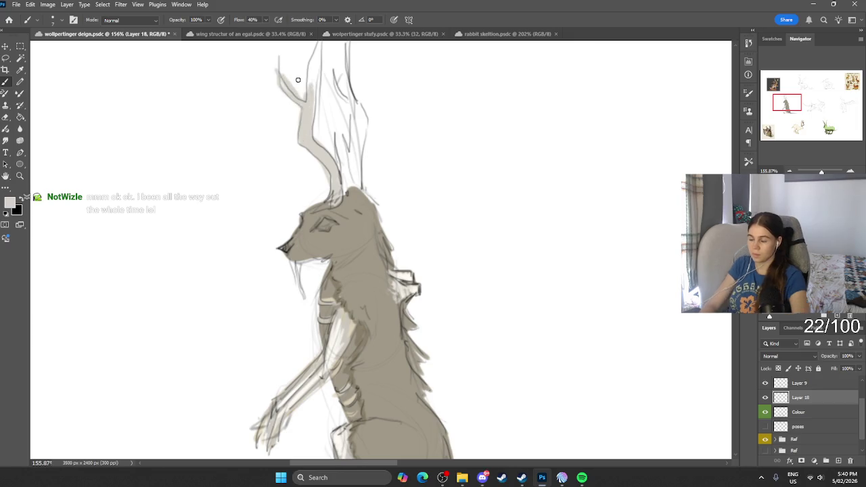
scroll(310, 110, down, 2)
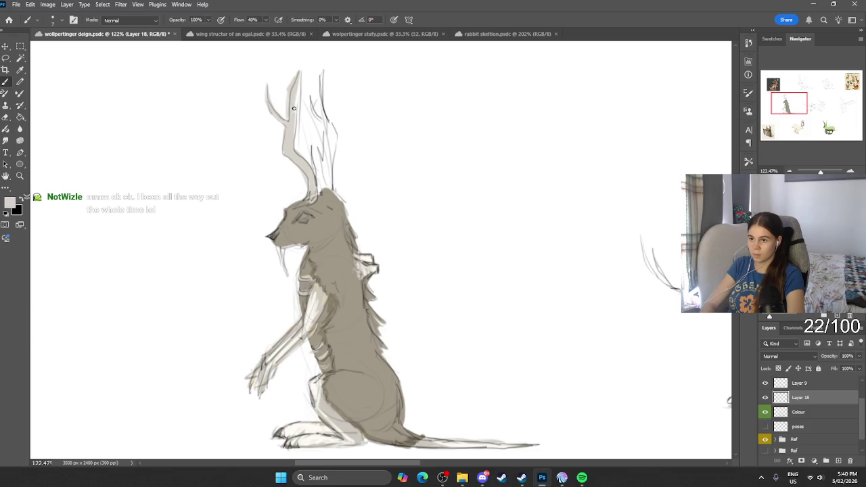
mouse_move(321, 75)
mouse_down()
mouse_move(312, 109)
mouse_move(325, 153)
mouse_up()
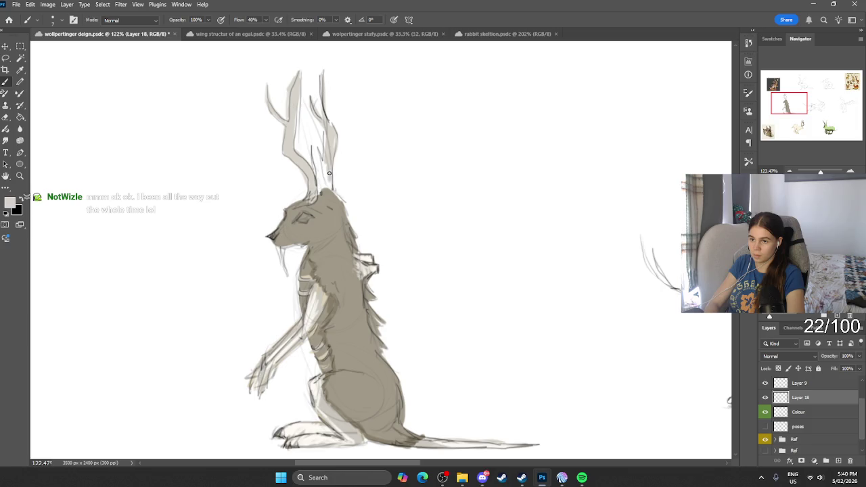
drag(329, 82, 333, 86)
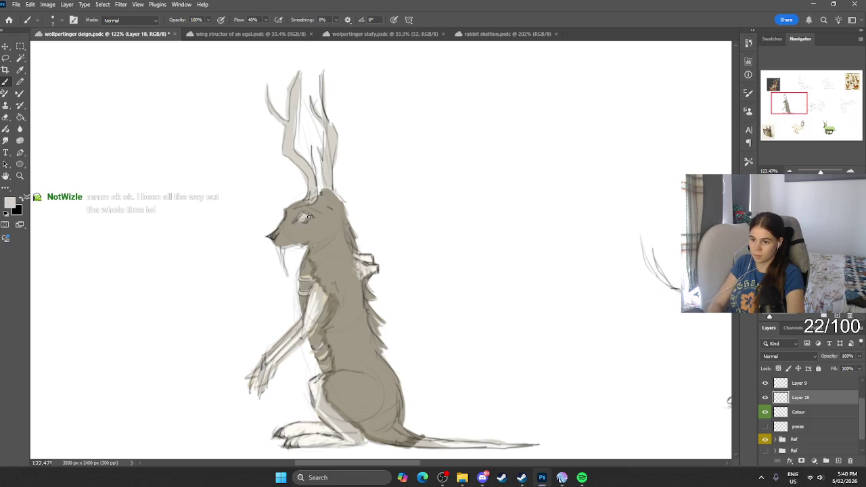
Sample a body colour and dab it on the eye to lighten it.
alt+click(308, 310)
click(303, 215)
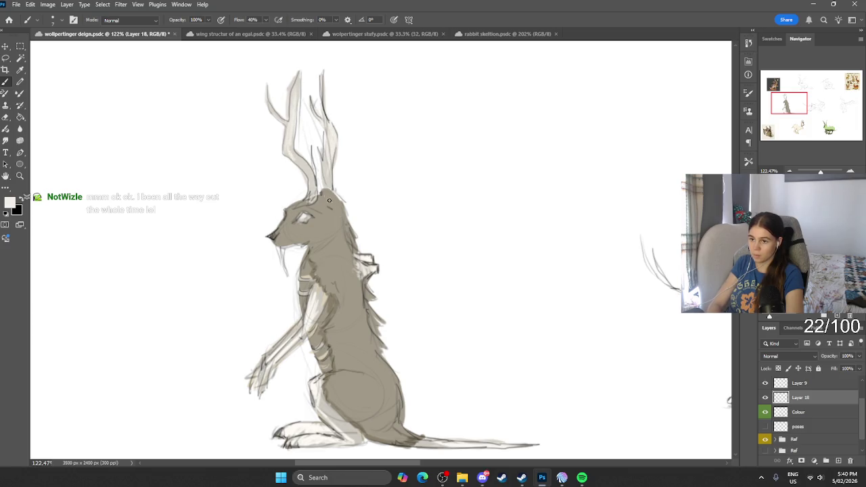
scroll(312, 380, up, 2)
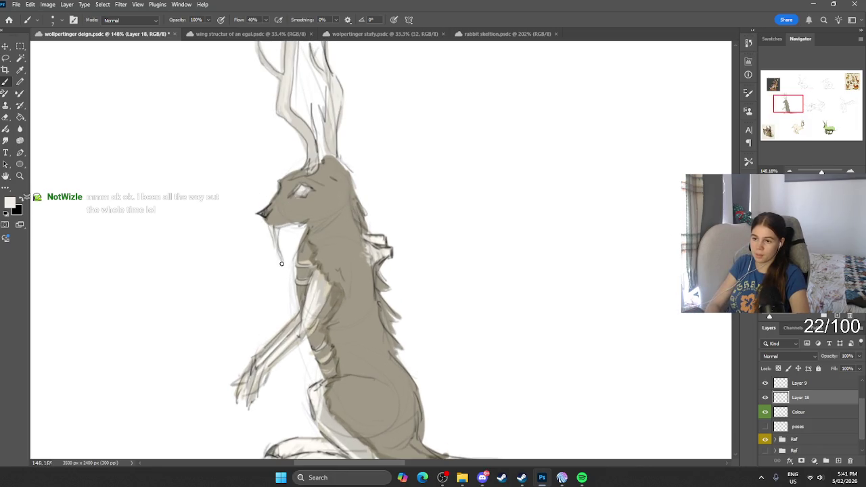
alt+click(322, 297)
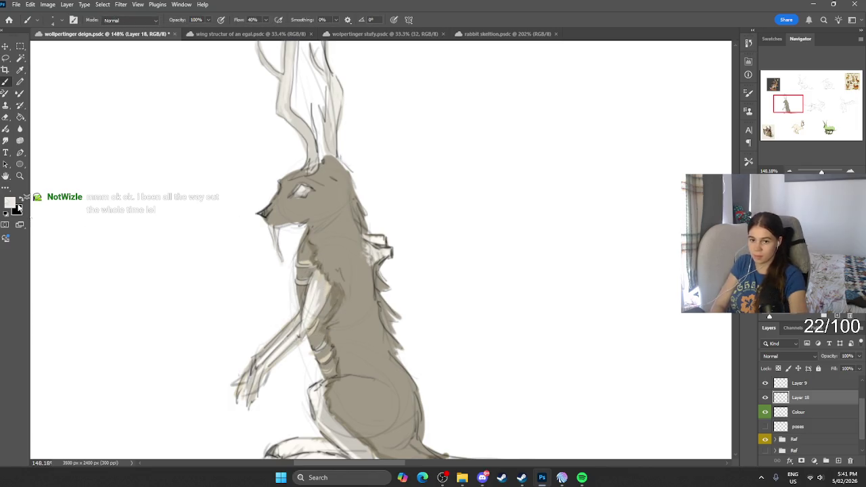
Set the foreground colour to a warm medium brown.
click(9, 202)
click(278, 329)
click(281, 415)
click(211, 362)
click(255, 348)
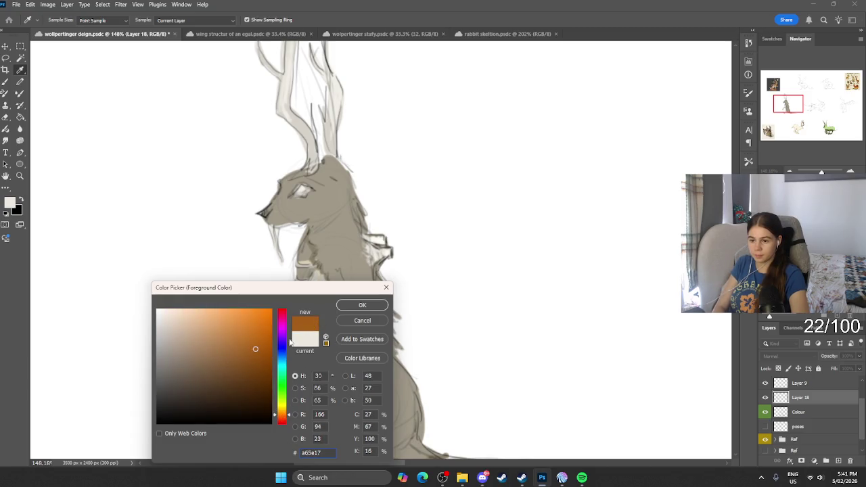
click(362, 305)
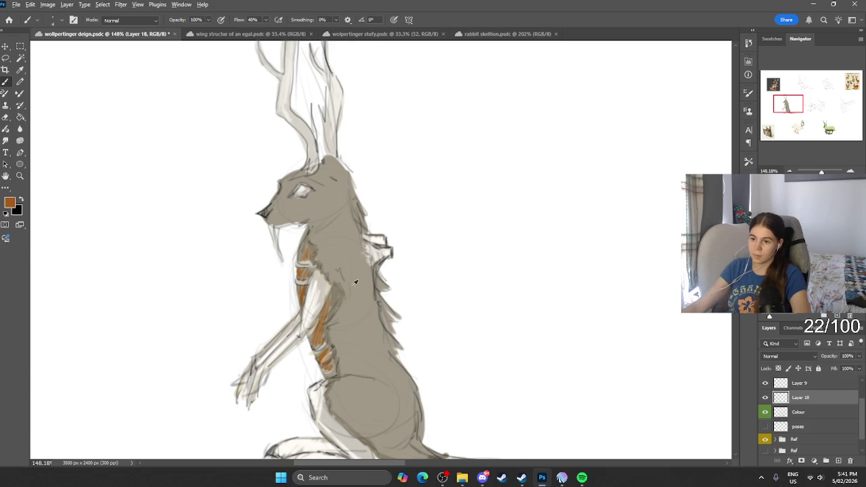
Sample the tan fur and deepen it to a much darker foreground shade.
scroll(344, 291, down, 3)
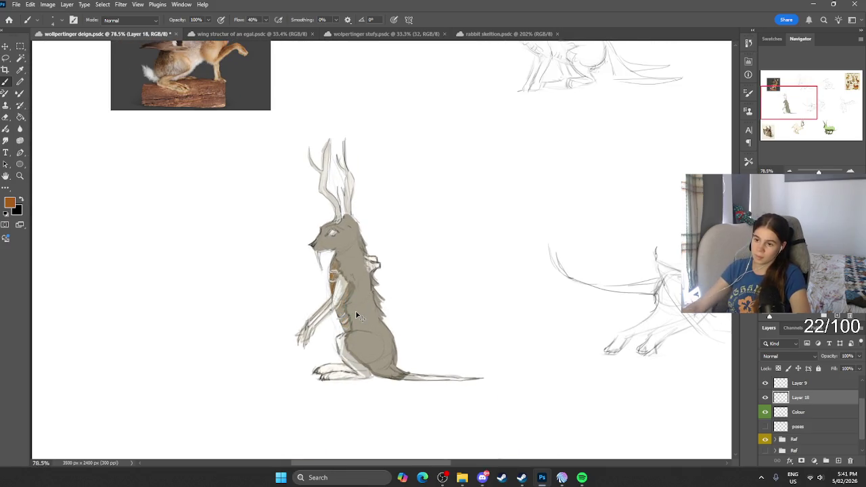
scroll(347, 308, up, 2)
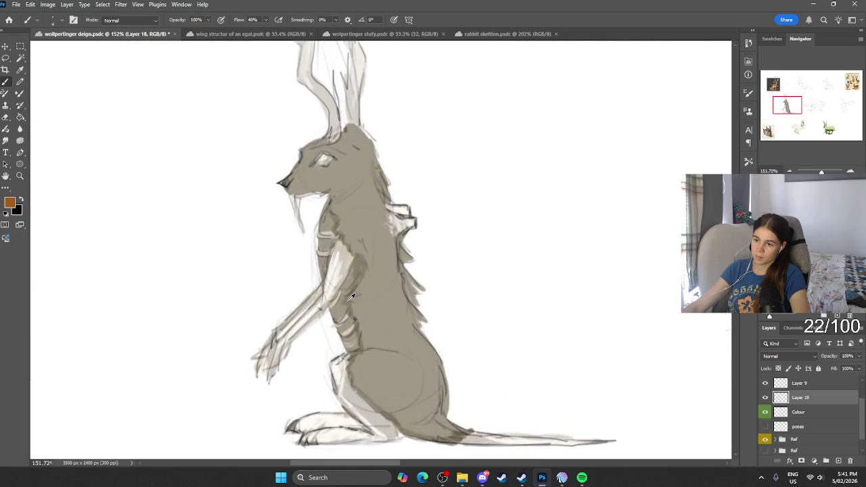
scroll(359, 298, up, 3)
alt+click(388, 259)
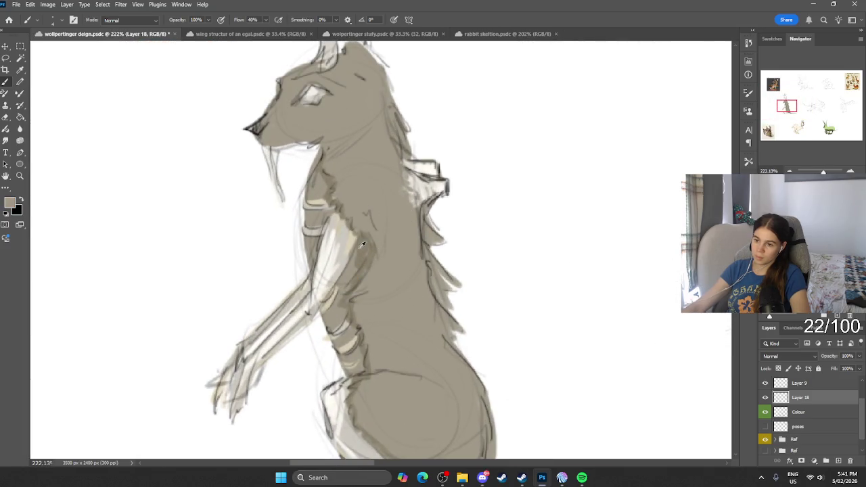
click(10, 202)
click(211, 406)
click(365, 305)
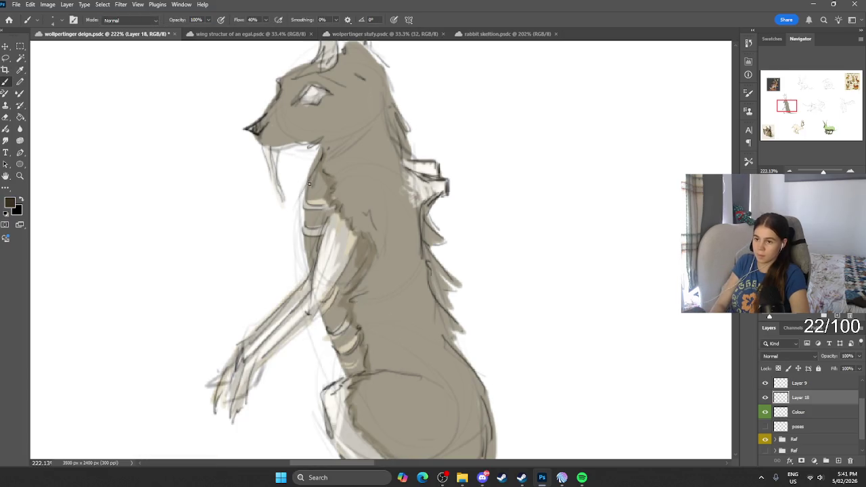
Brush dark shading down the neck and throat and along the arm and chest edge.
mouse_move(309, 183)
mouse_down()
mouse_move(323, 200)
mouse_move(313, 201)
mouse_up()
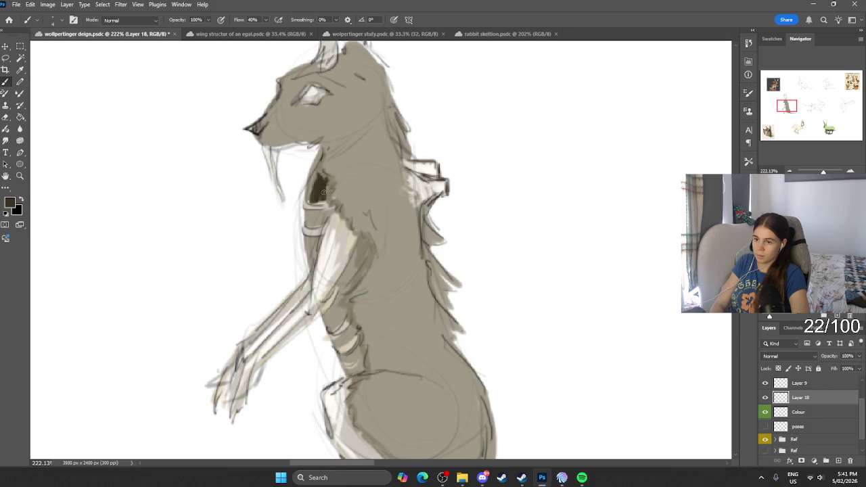
mouse_move(314, 225)
mouse_down()
mouse_move(322, 215)
mouse_move(313, 267)
mouse_up()
mouse_move(336, 296)
mouse_down()
mouse_move(326, 319)
mouse_move(345, 259)
mouse_move(337, 291)
mouse_up()
mouse_move(354, 256)
mouse_down()
mouse_move(330, 330)
mouse_move(357, 273)
mouse_move(355, 297)
mouse_up()
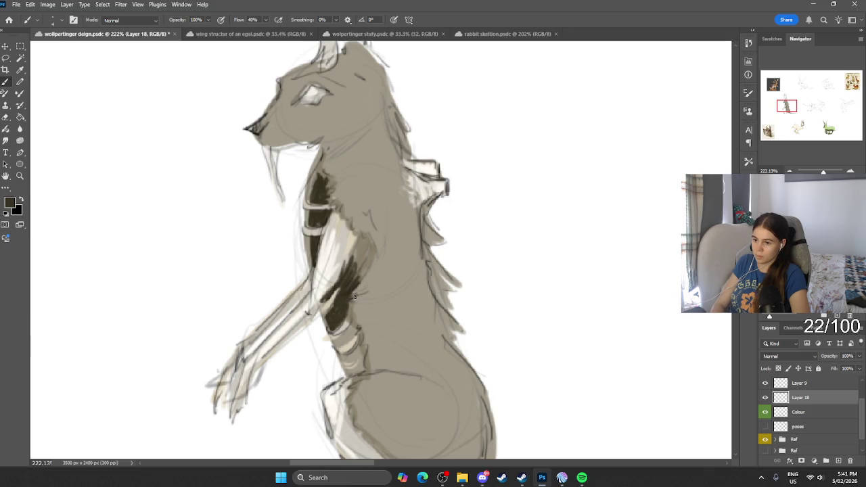
mouse_move(353, 333)
mouse_down()
mouse_move(348, 341)
mouse_move(363, 363)
mouse_up()
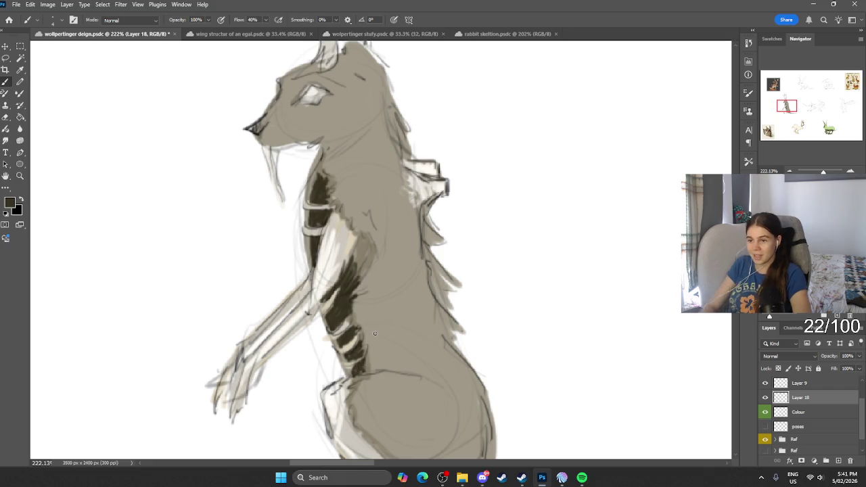
Set the background colour to a dark reddish-brown, 7c3434.
scroll(392, 251, down, 5)
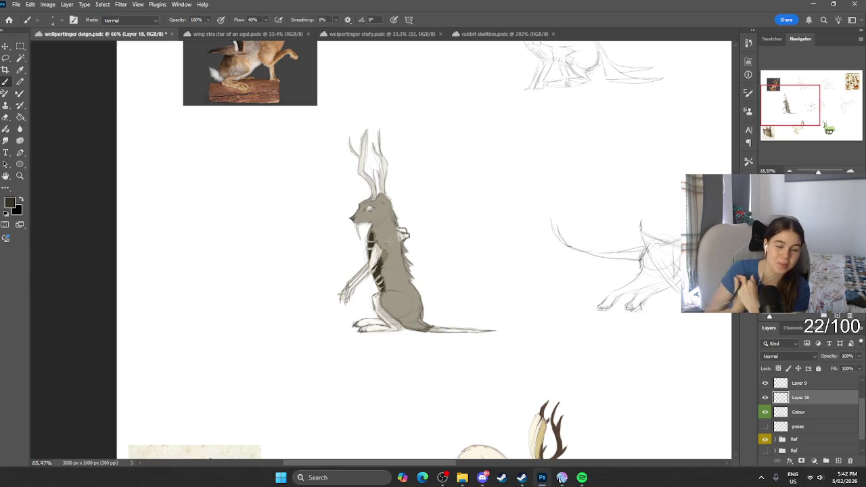
scroll(394, 236, up, 4)
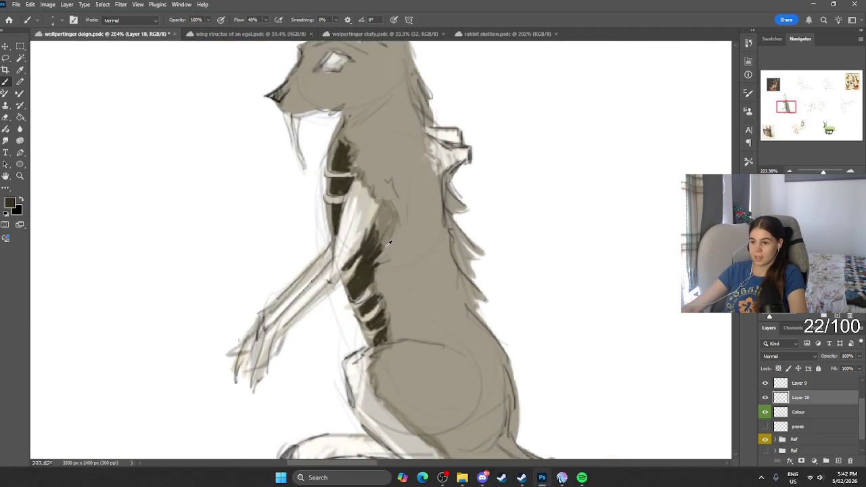
scroll(378, 257, up, 2)
click(16, 210)
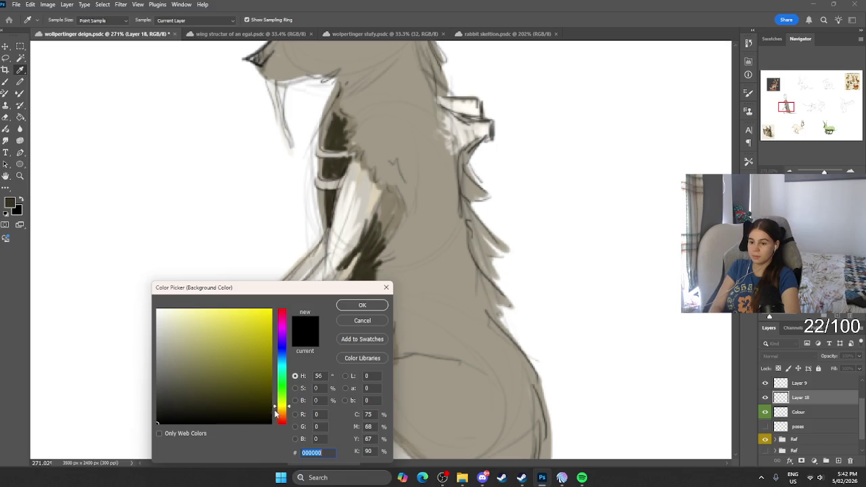
mouse_move(275, 409)
mouse_down()
mouse_move(284, 405)
mouse_move(278, 310)
mouse_up()
Set a dull red and paint it into the upper and lower dark chest markings.
drag(221, 334, 223, 368)
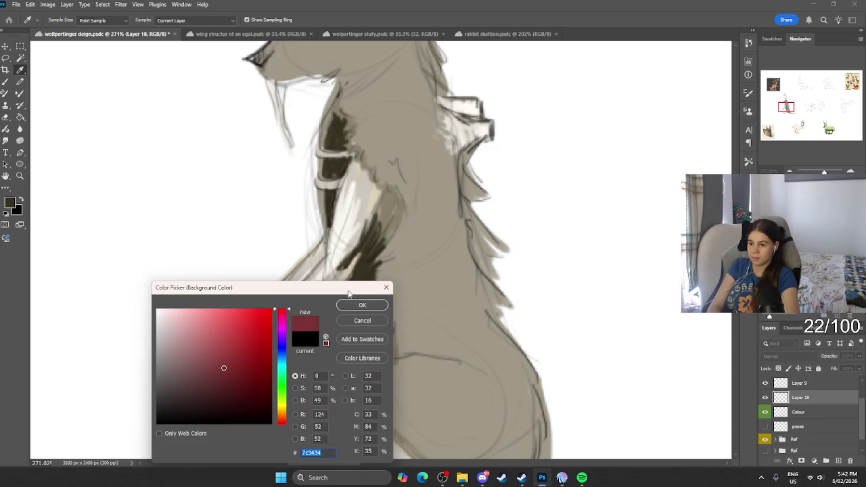
click(360, 305)
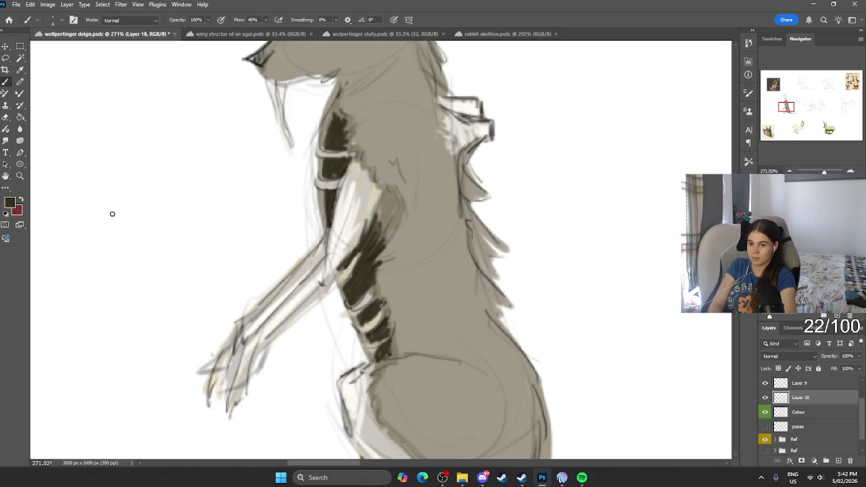
key(x)
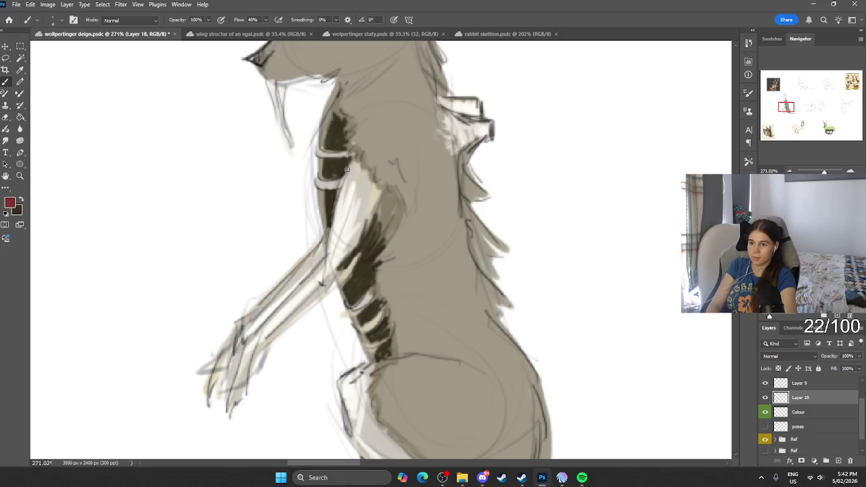
key(ctrl+z)
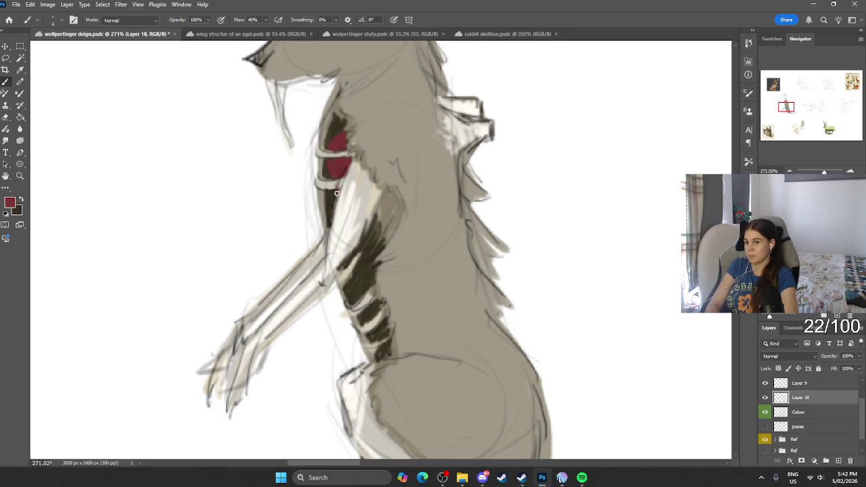
mouse_move(367, 261)
mouse_down()
mouse_move(364, 287)
mouse_move(358, 245)
mouse_up()
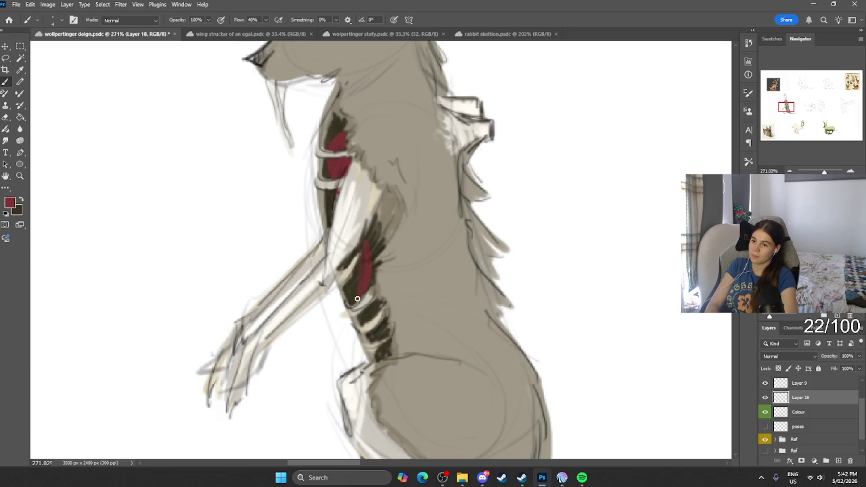
mouse_move(371, 323)
mouse_down()
mouse_move(370, 340)
mouse_move(382, 330)
mouse_up()
Pick a lighter pink and add a pink stroke over the red chest area.
click(9, 202)
drag(245, 369, 209, 325)
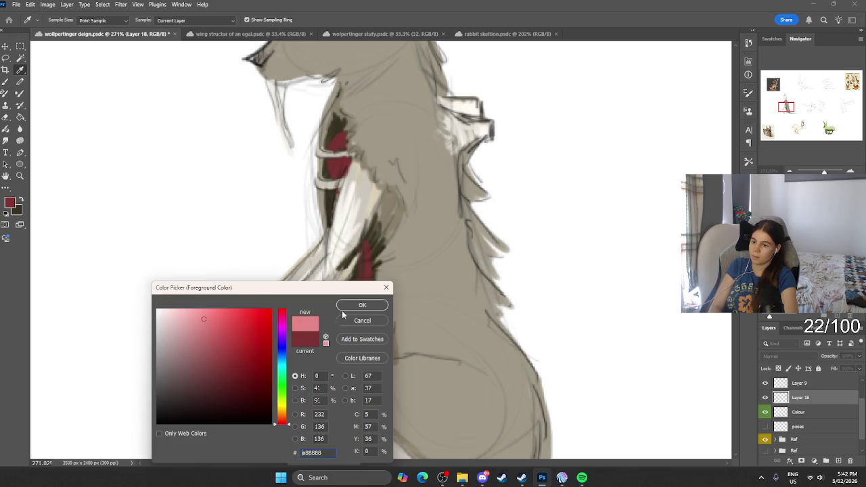
click(362, 306)
drag(369, 326, 365, 354)
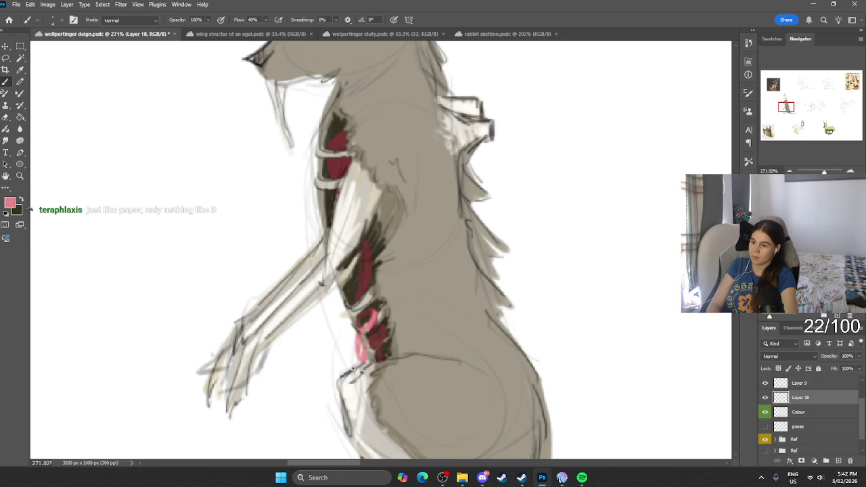
Tint the area around the eye pink, sample the chest's dark red, then tone it down.
scroll(379, 250, down, 5)
scroll(402, 223, up, 2)
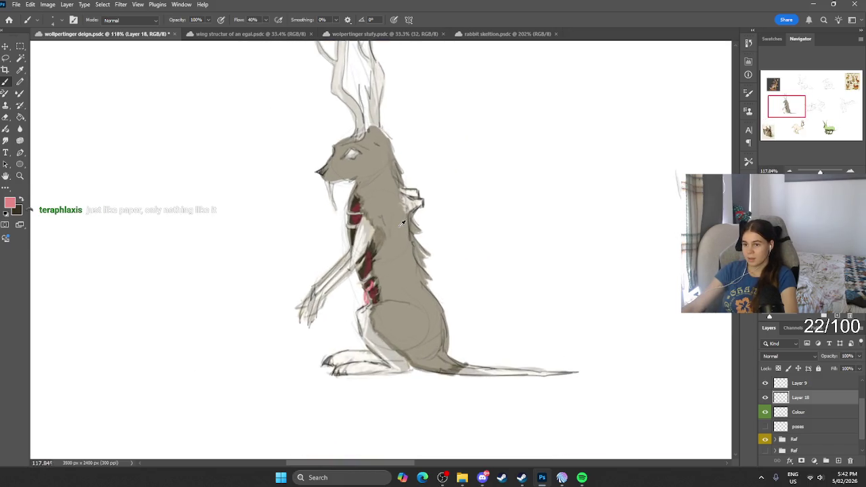
scroll(402, 223, up, 1)
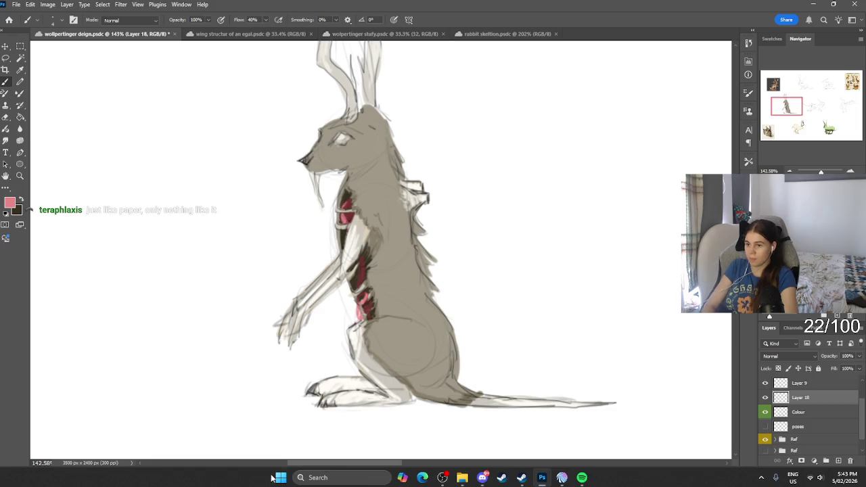
scroll(230, 335, down, 2)
scroll(325, 322, up, 2)
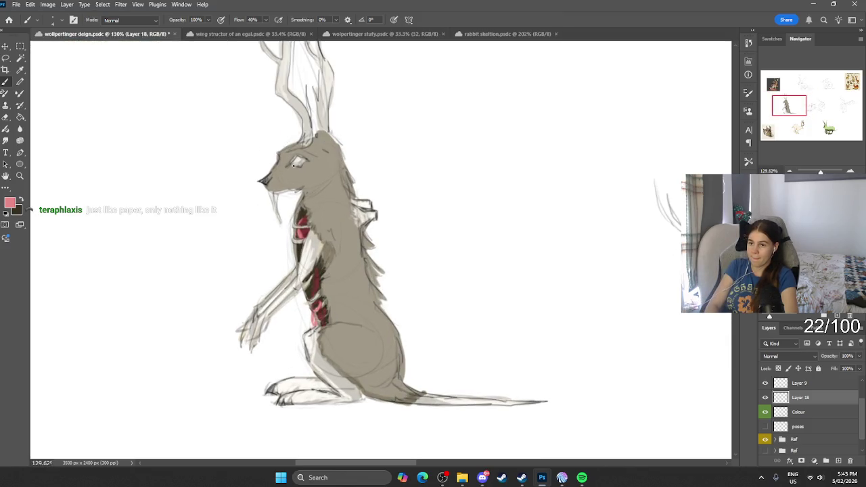
drag(305, 158, 301, 163)
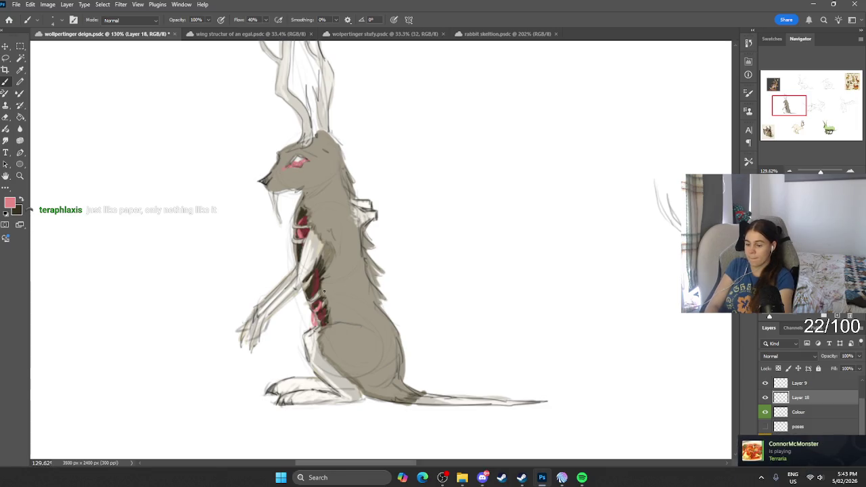
alt+click(305, 232)
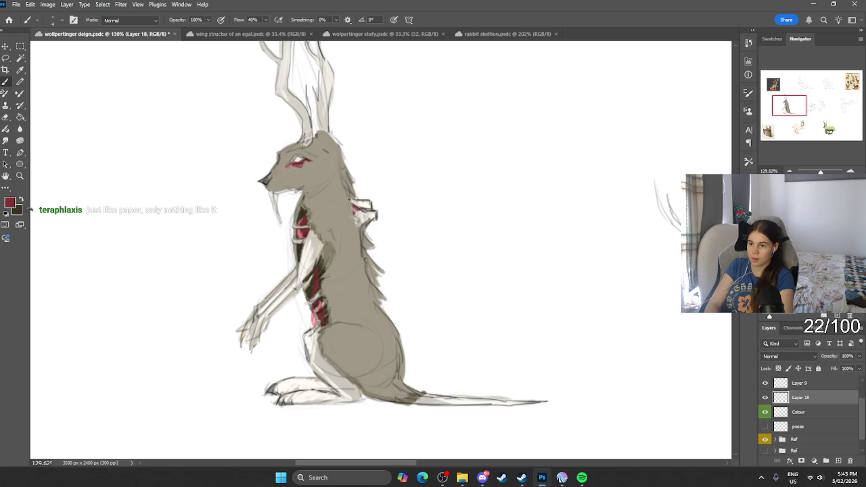
key(ctrl+z)
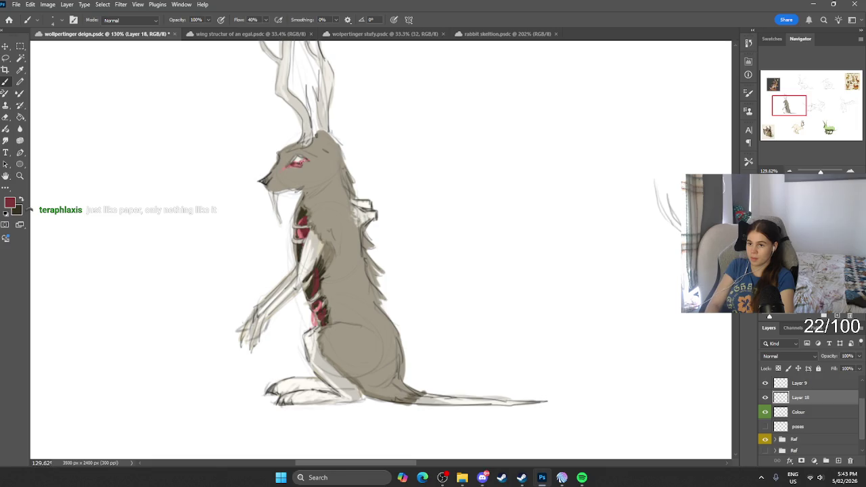
scroll(398, 352, down, 5)
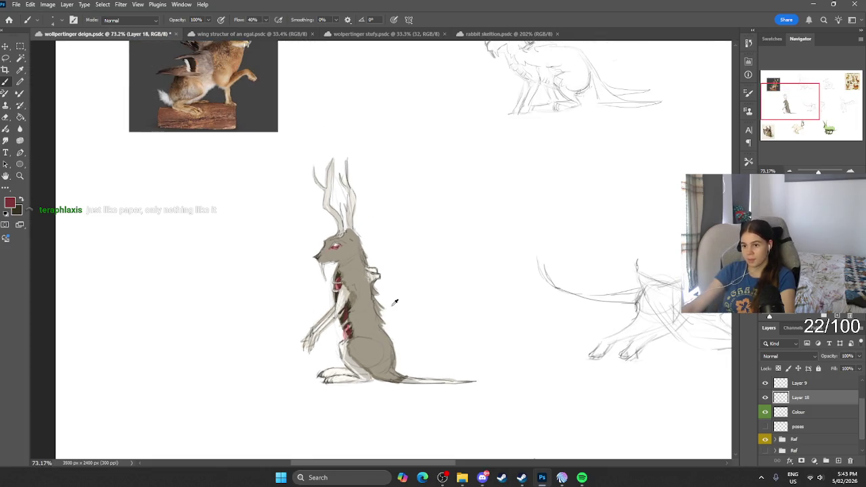
Sample the beige fur and shift it to a muted darker green, 8fa089.
scroll(395, 302, down, 1)
scroll(377, 289, right, 1)
scroll(373, 287, right, 2)
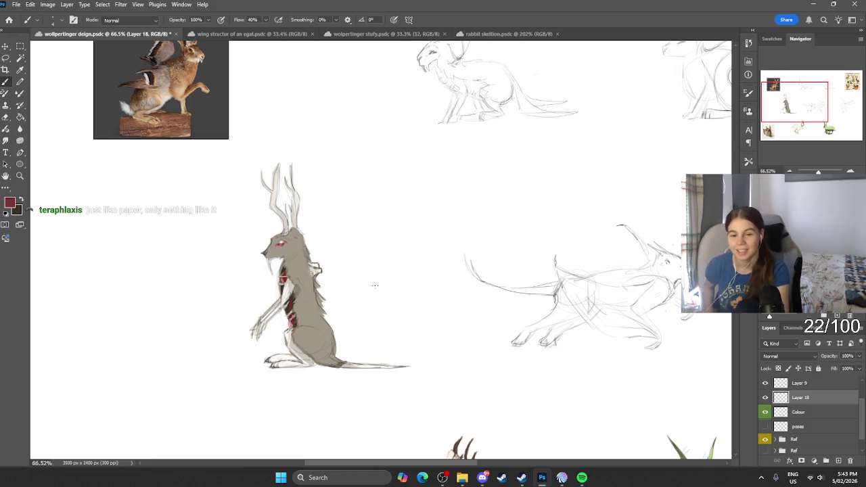
alt+scroll(325, 286, up, 5)
alt+click(230, 211)
click(10, 203)
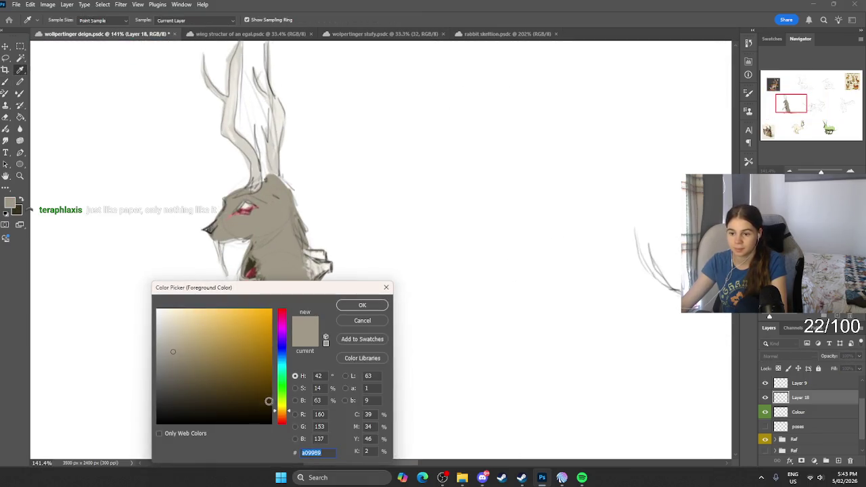
drag(281, 406, 282, 391)
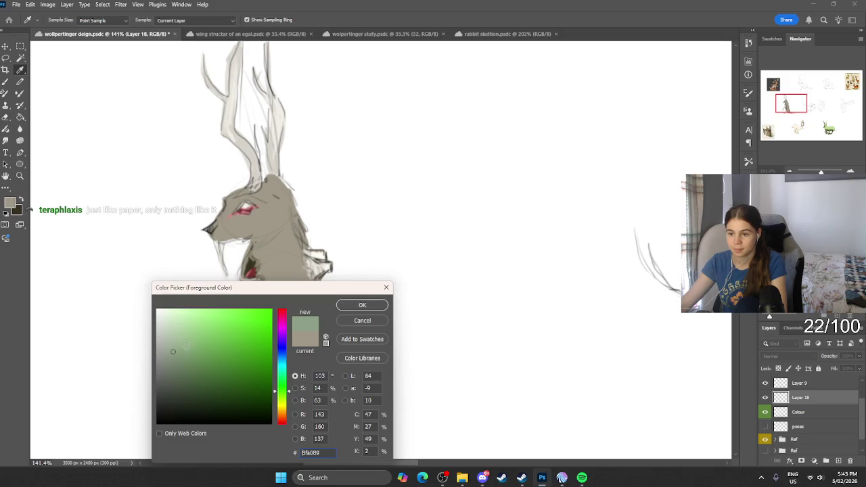
click(190, 365)
click(362, 308)
Brush a small green mark on the grey antlered creature's head.
key(b)
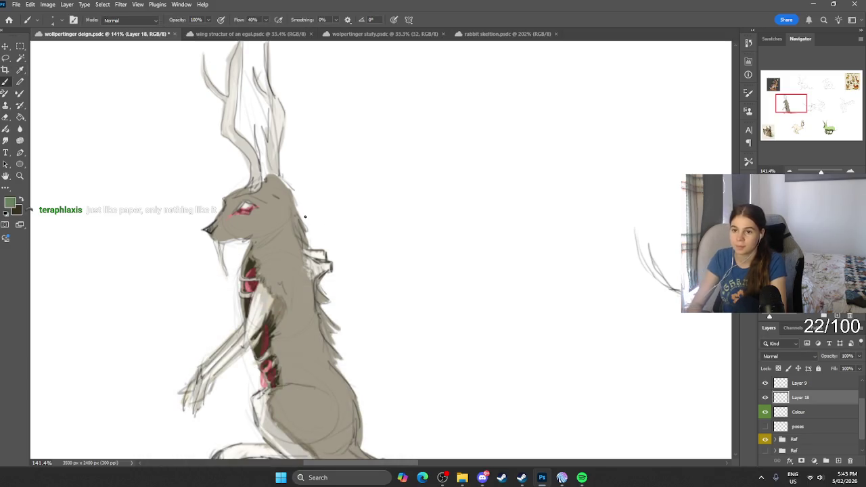
drag(263, 184, 268, 192)
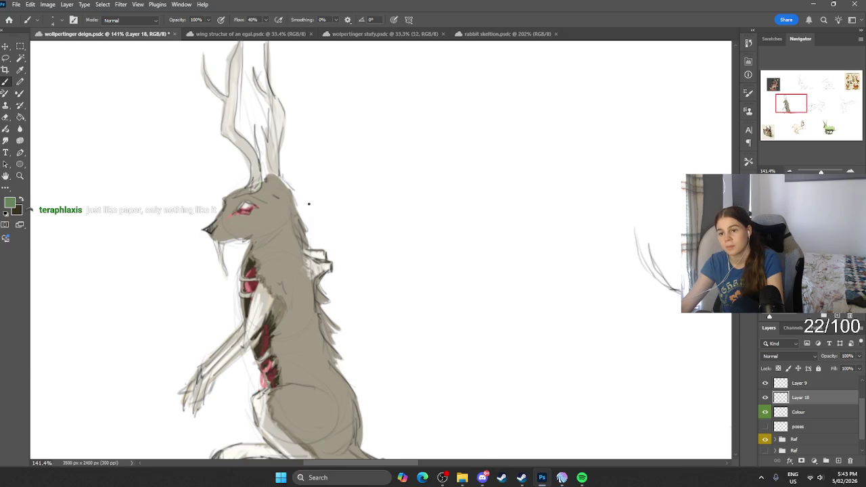
scroll(308, 203, down, 5)
scroll(297, 187, down, 3)
scroll(306, 231, up, 3)
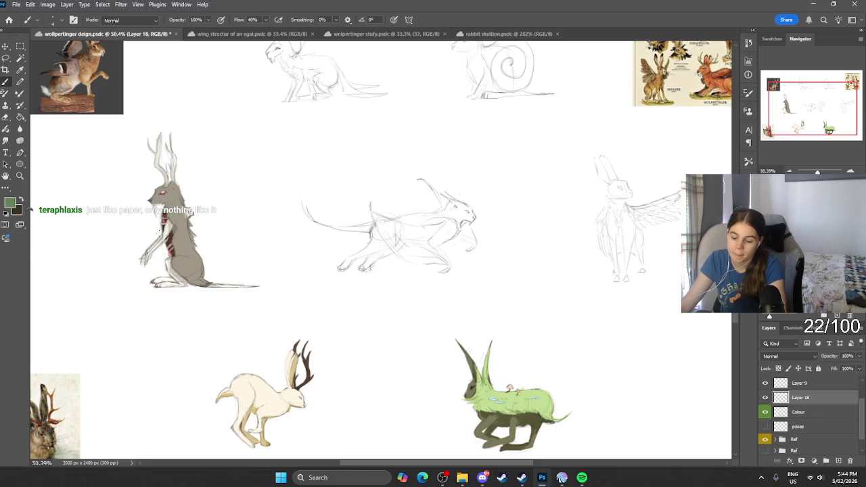
Sample the jackalope's beige-grey body and change the colour to brown 806c3e.
key(i)
click(186, 241)
click(10, 202)
text(806c3e)
click(362, 305)
scroll(295, 302, up, 3)
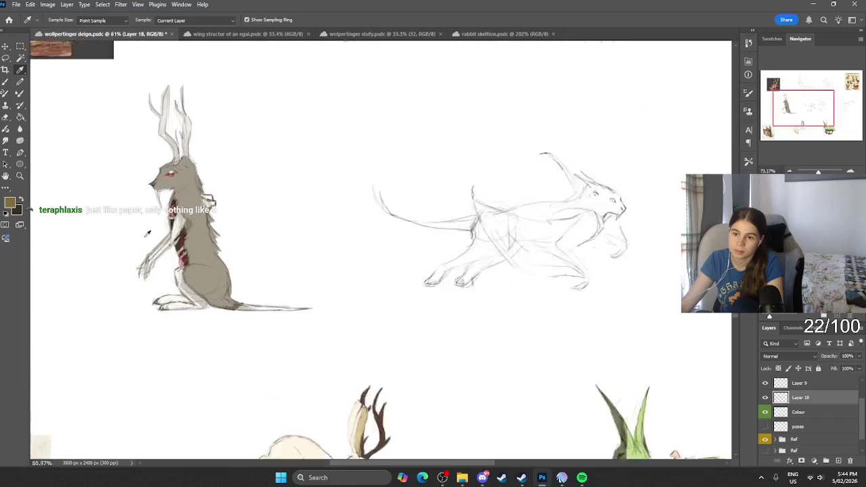
scroll(295, 302, up, 1)
key(b)
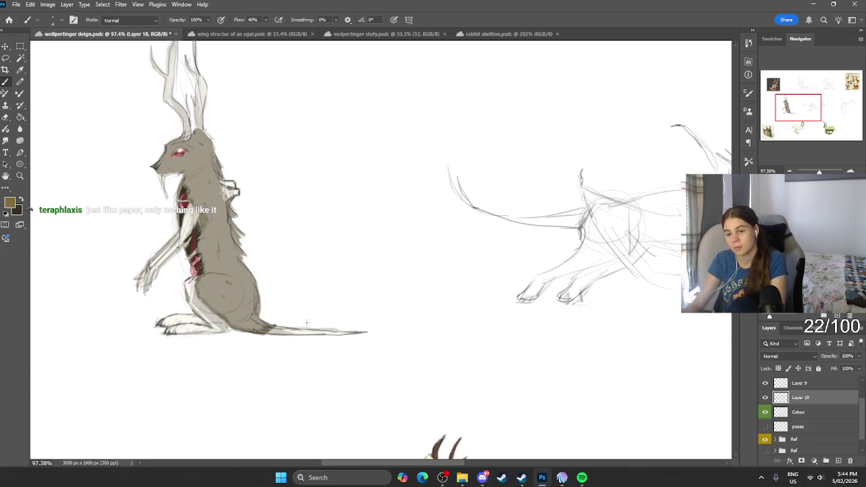
Zoom in on the running creature sketch and make near-black the painting colour.
scroll(359, 318, down, 2)
scroll(383, 297, down, 2)
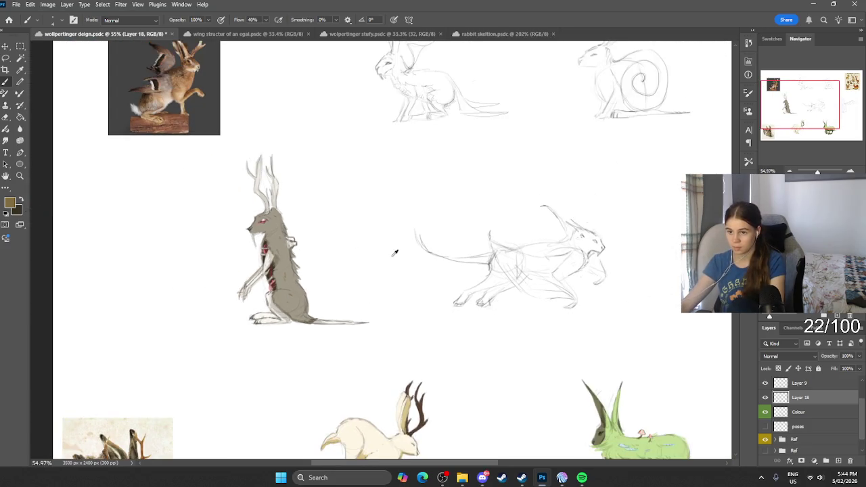
scroll(386, 257, down, 3)
scroll(378, 261, up, 2)
scroll(358, 257, up, 1)
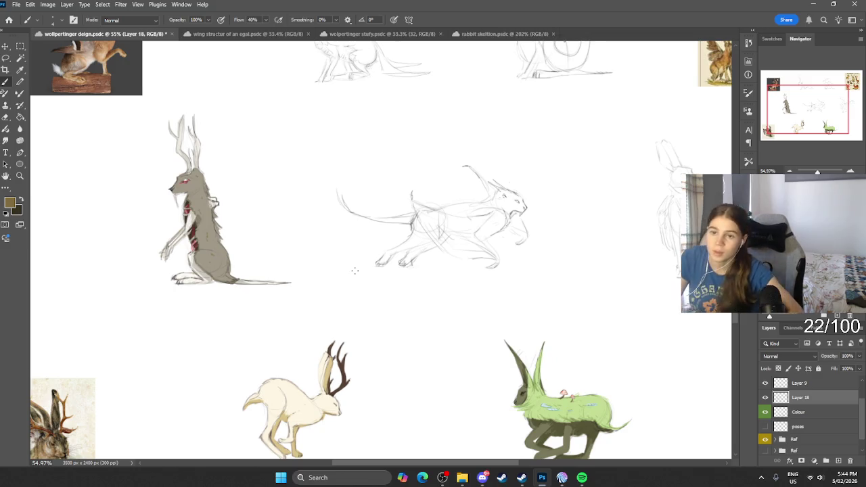
scroll(379, 257, right, 2)
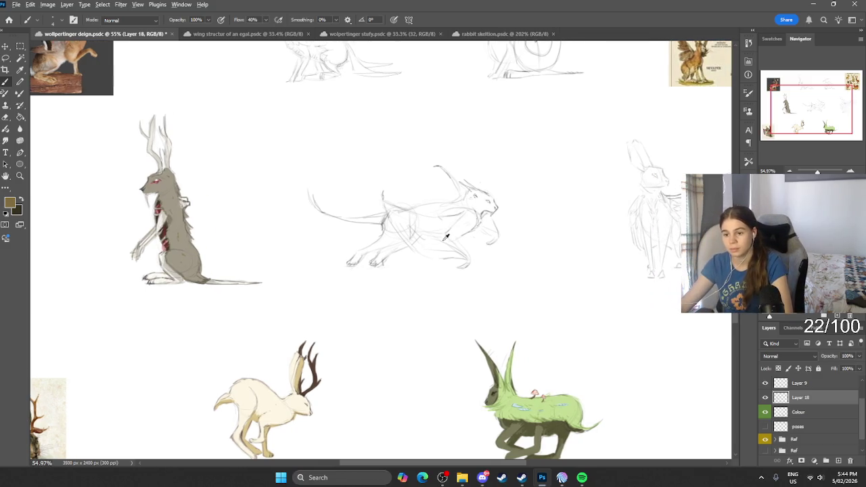
scroll(467, 219, up, 5)
scroll(466, 219, up, 2)
click(21, 200)
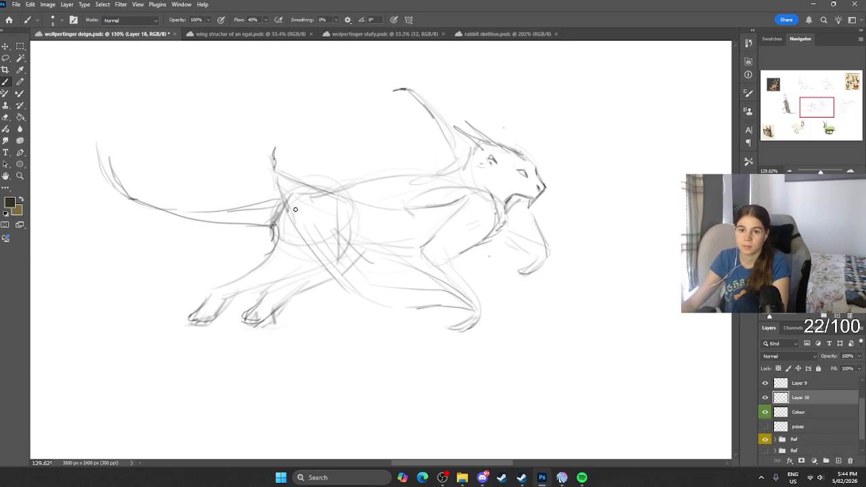
right_click(5, 57)
Outline the runner's tail, back, head, front foot and belly with a Polygonal Lasso selection.
click(41, 68)
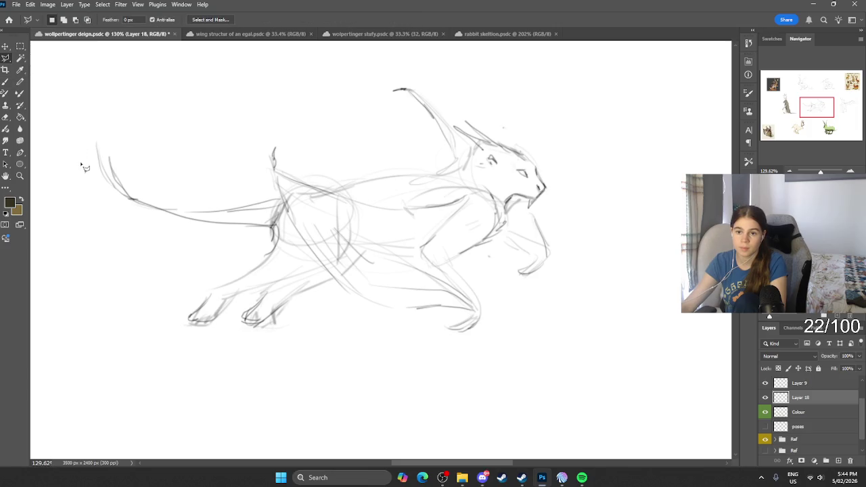
click(130, 200)
click(204, 214)
click(282, 200)
click(274, 167)
click(297, 187)
click(357, 183)
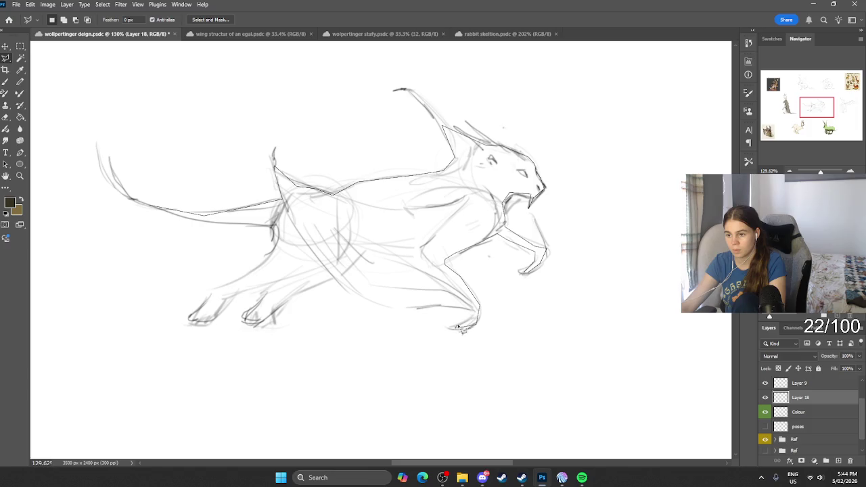
click(366, 303)
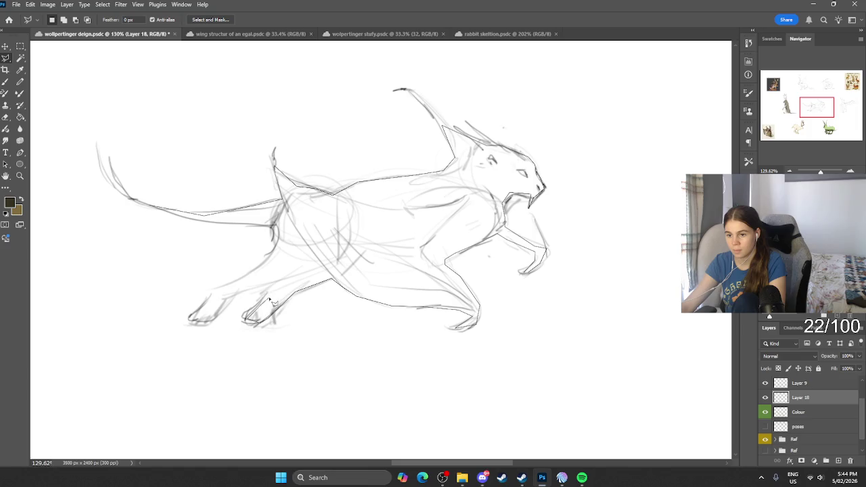
click(323, 278)
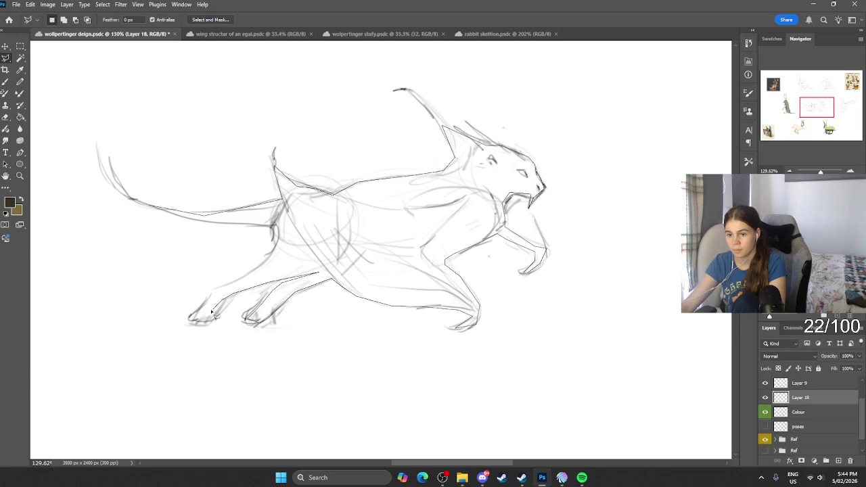
click(153, 209)
Fill the selected creature with dark brown using an enlarged brush.
key(b)
scroll(184, 188, down, 3)
key(bracketright)
key(bracketright)
key(bracketright)
mouse_move(269, 266)
mouse_down()
mouse_move(153, 329)
mouse_move(396, 316)
mouse_up()
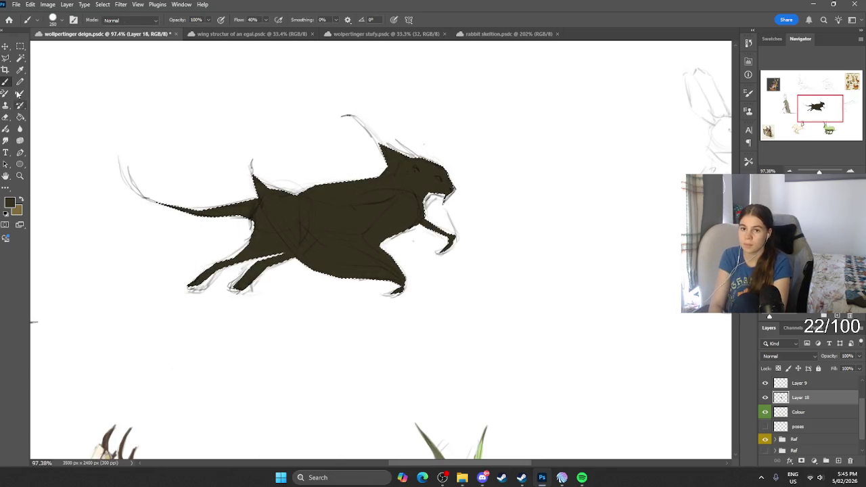
Deselect the creature and paint dark strokes down the tail with a smaller brush.
right_click(5, 57)
click(41, 53)
key(ctrl+d)
scroll(251, 162, left, 3)
scroll(251, 163, up, 1)
scroll(252, 162, up, 2)
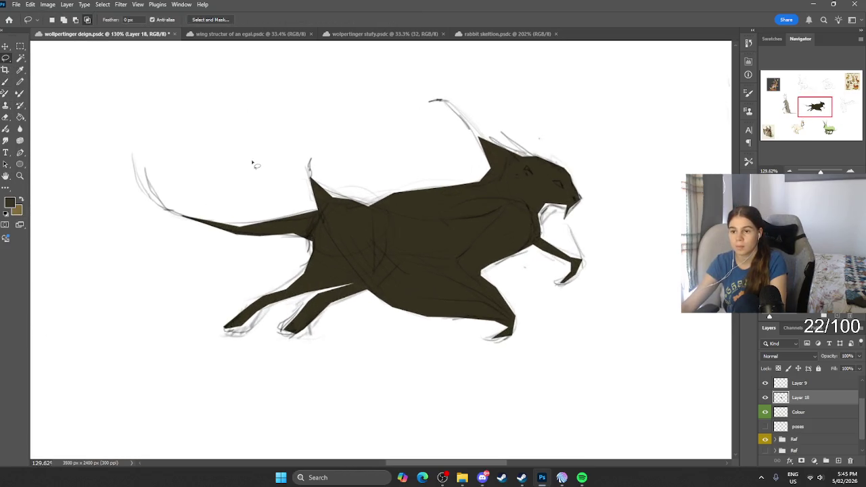
key(b)
key(bracketleft)
key(bracketleft)
key(bracketleft)
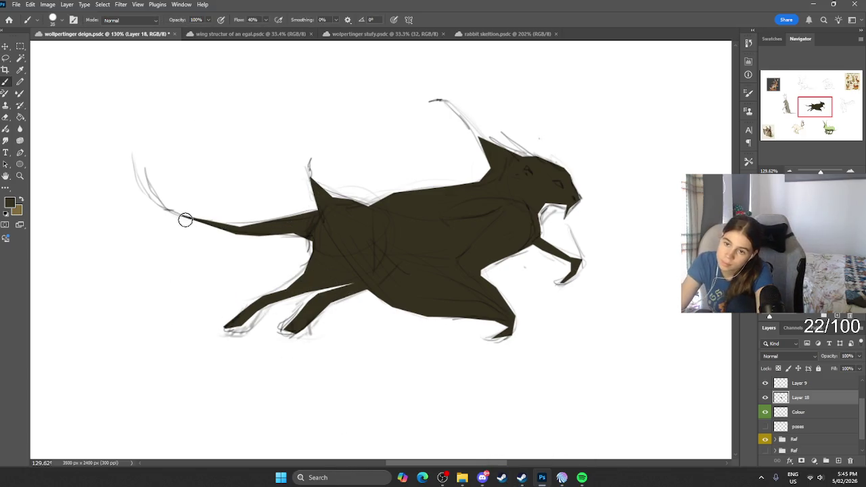
mouse_move(177, 213)
mouse_down()
mouse_move(151, 184)
mouse_move(186, 218)
mouse_up()
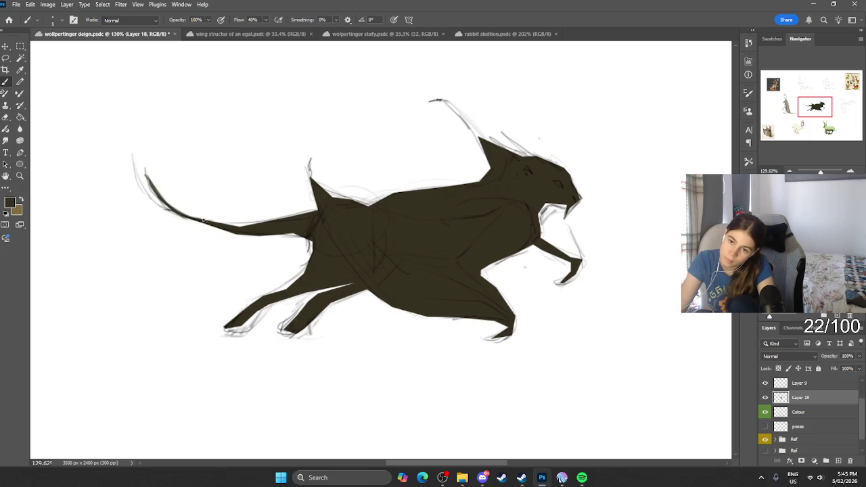
drag(136, 164, 210, 224)
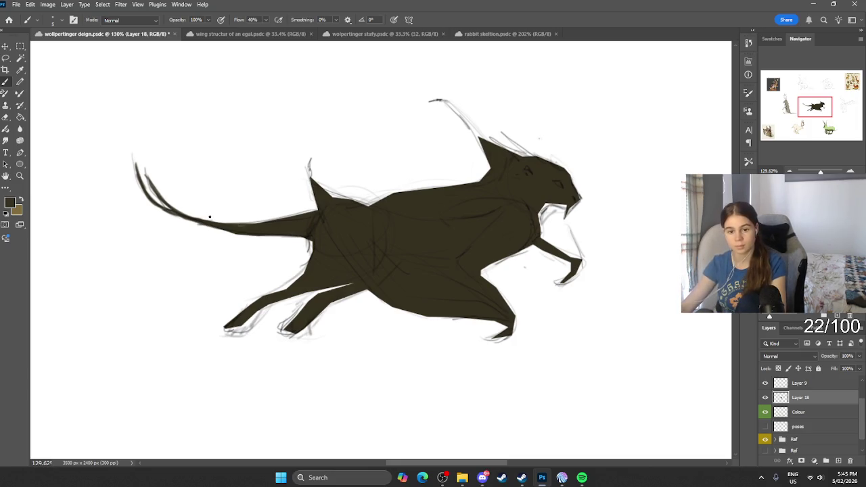
Thicken the tail's top edge and paint the back edge, ears, neck and chest dark.
scroll(209, 217, right, 2)
drag(268, 215, 209, 228)
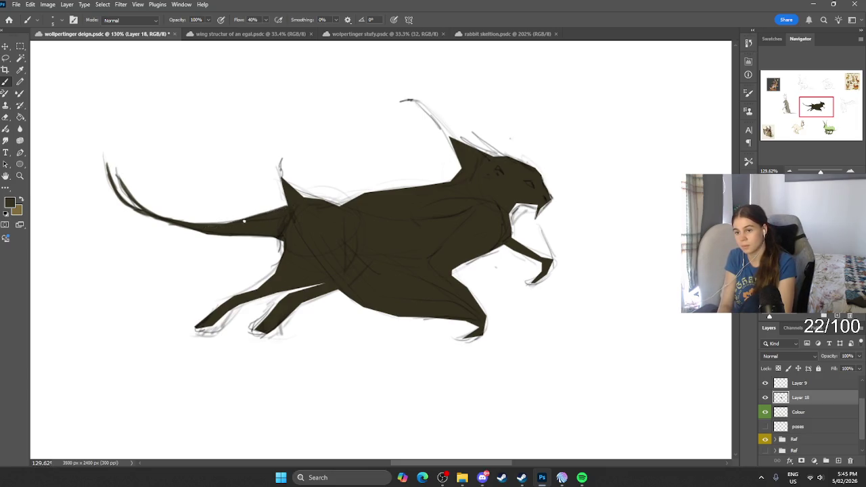
mouse_move(292, 192)
mouse_down()
mouse_move(341, 204)
mouse_move(298, 193)
mouse_up()
mouse_move(436, 122)
mouse_down()
mouse_move(455, 159)
mouse_move(451, 144)
mouse_up()
mouse_move(429, 110)
mouse_down()
mouse_move(448, 146)
mouse_move(422, 106)
mouse_move(552, 196)
mouse_up()
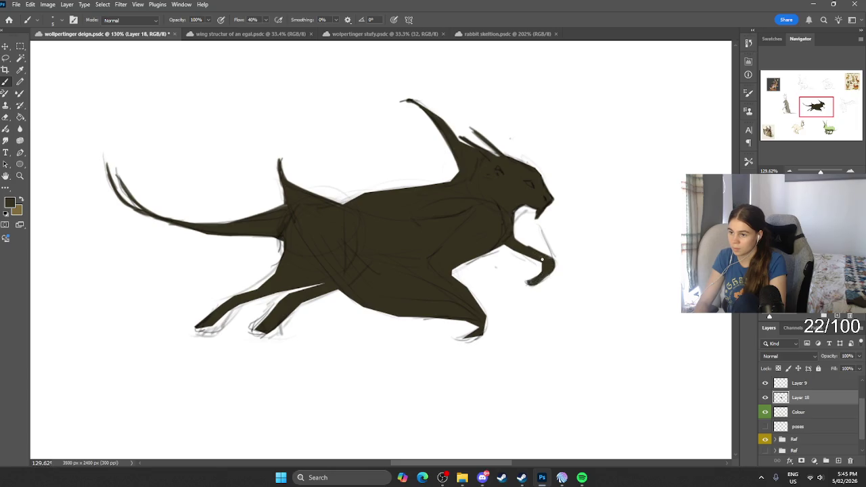
drag(517, 229, 520, 242)
mouse_move(516, 212)
mouse_down()
mouse_move(525, 249)
mouse_move(554, 263)
mouse_up()
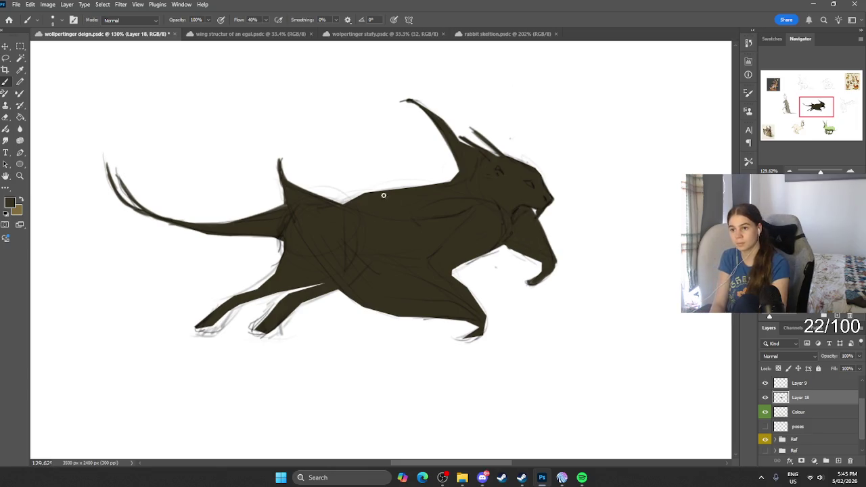
Fill in the back, front paw and leg, chest edge, hind leg and belly edge.
drag(358, 199, 436, 202)
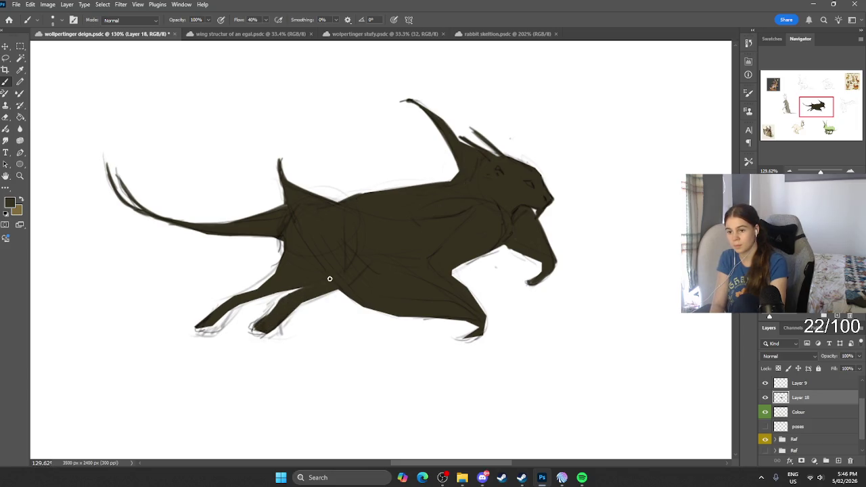
mouse_move(272, 324)
mouse_down()
mouse_move(300, 310)
mouse_move(287, 291)
mouse_move(217, 319)
mouse_up()
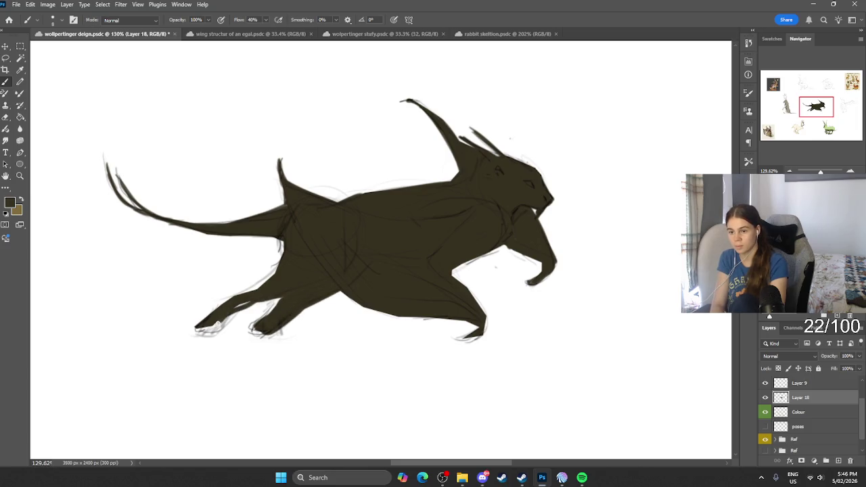
drag(253, 293, 289, 249)
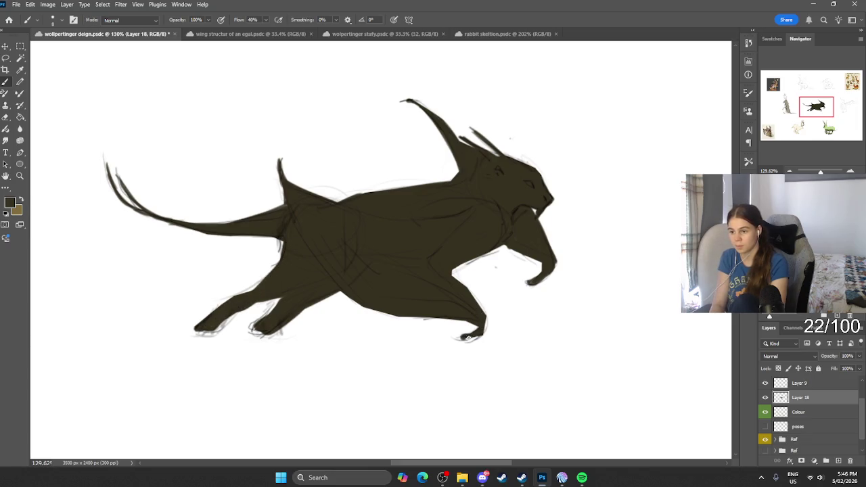
drag(479, 309, 451, 272)
drag(371, 313, 423, 317)
scroll(412, 292, down, 5)
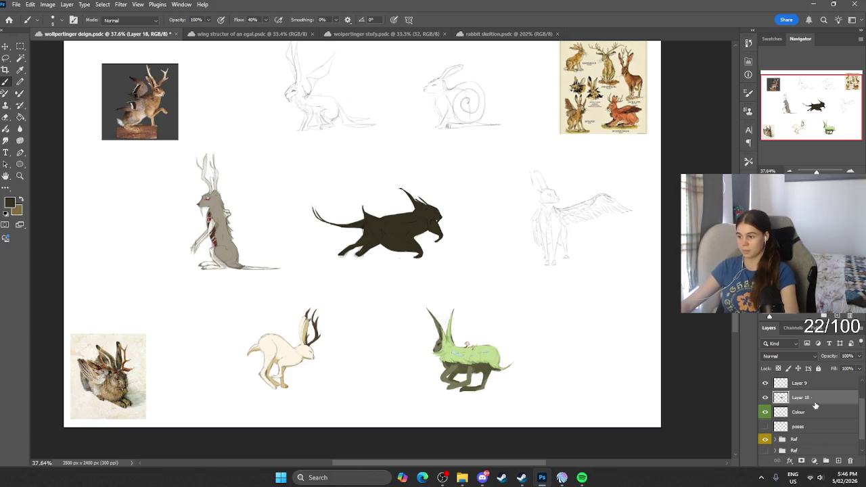
Add a new layer clipped to the brown fill and pick a slightly lighter brown.
click(837, 461)
right_click(823, 403)
click(798, 357)
click(10, 202)
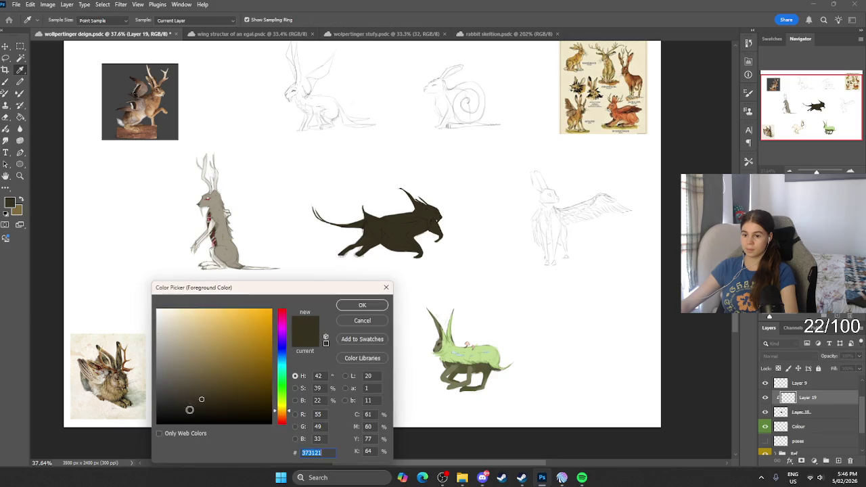
click(199, 388)
click(362, 305)
key(b)
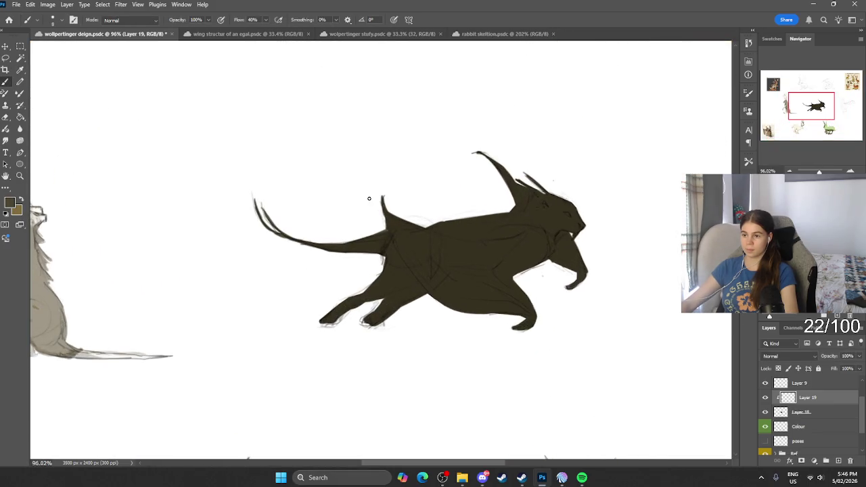
scroll(426, 265, up, 5)
Paint lighter brown shading on the body below the wing and on the neck and jaw.
mouse_move(379, 291)
mouse_down()
mouse_move(327, 198)
mouse_move(343, 268)
mouse_move(379, 288)
mouse_move(359, 253)
mouse_move(363, 232)
mouse_move(443, 236)
mouse_move(429, 255)
mouse_move(451, 257)
mouse_up()
key(ctrl+z)
mouse_move(490, 221)
mouse_down()
mouse_move(441, 282)
mouse_move(442, 261)
mouse_move(453, 271)
mouse_move(511, 240)
mouse_move(510, 231)
mouse_move(464, 259)
mouse_move(508, 230)
mouse_move(445, 244)
mouse_move(422, 258)
mouse_move(427, 269)
mouse_move(427, 243)
mouse_move(377, 273)
mouse_move(328, 239)
mouse_move(368, 266)
mouse_move(479, 305)
mouse_move(480, 322)
mouse_up()
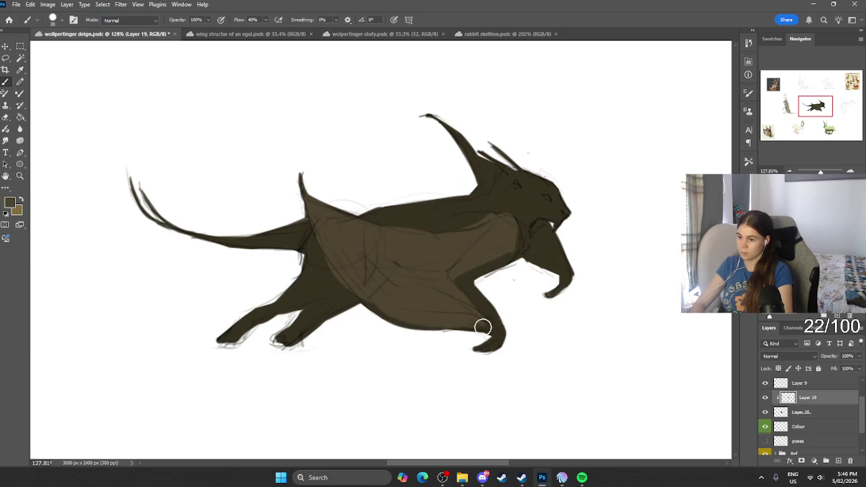
mouse_move(550, 245)
mouse_down()
mouse_move(544, 228)
mouse_move(574, 267)
mouse_move(539, 228)
mouse_up()
Fill the tail underside and belly with brown, merging the tail into the body.
key(bracketleft)
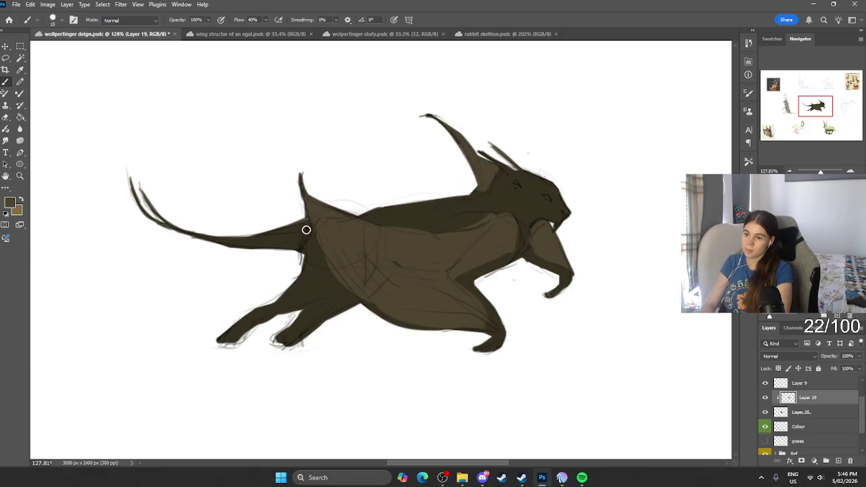
drag(296, 232, 294, 234)
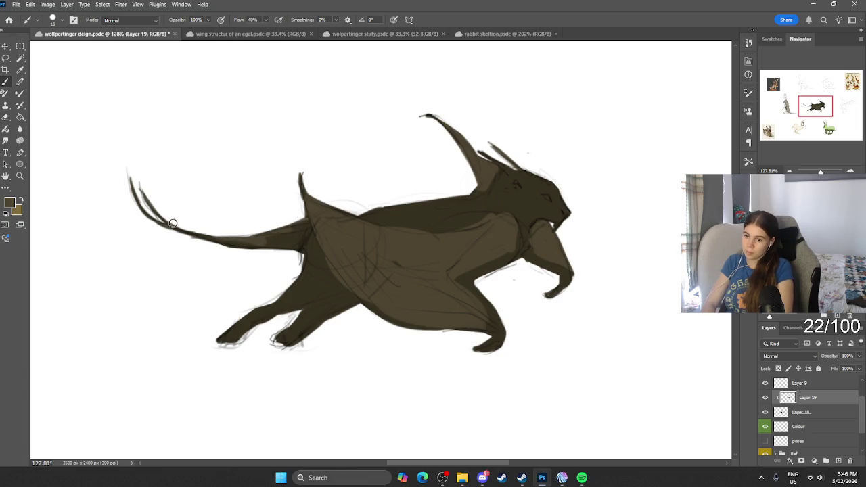
drag(155, 223, 292, 250)
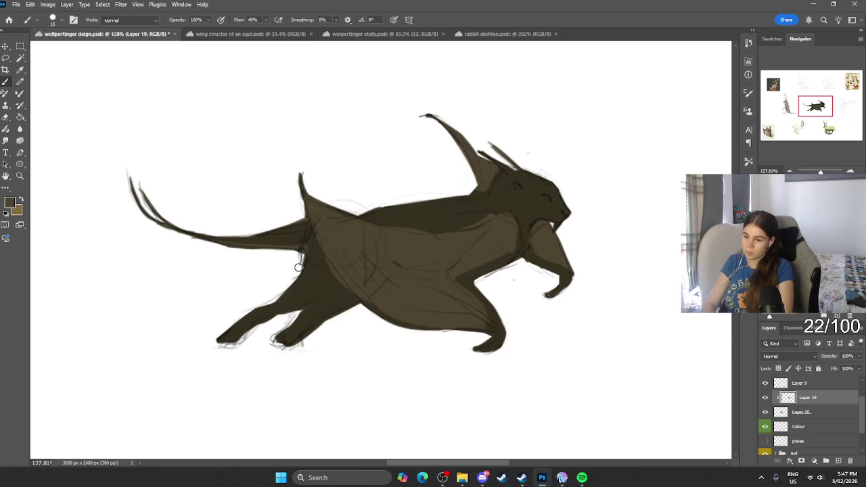
drag(301, 314, 335, 298)
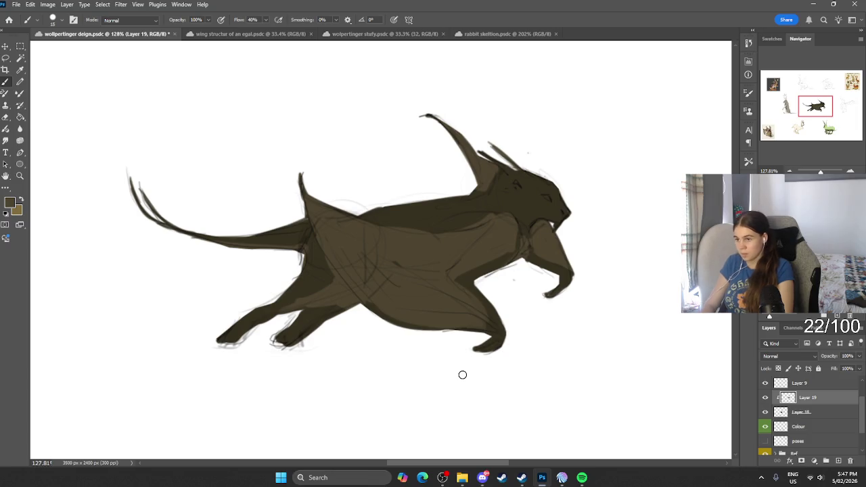
click(10, 203)
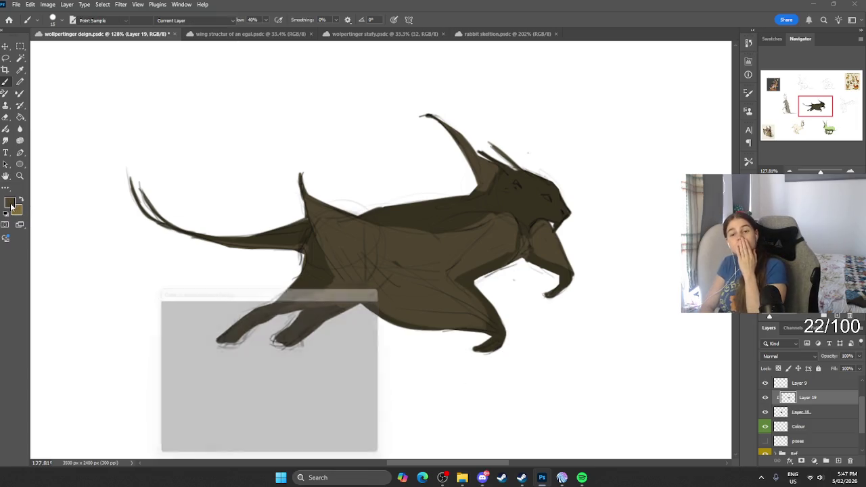
Set the foreground to tan #b7964a and try, then undo, a tan stroke on the back.
drag(169, 332, 202, 355)
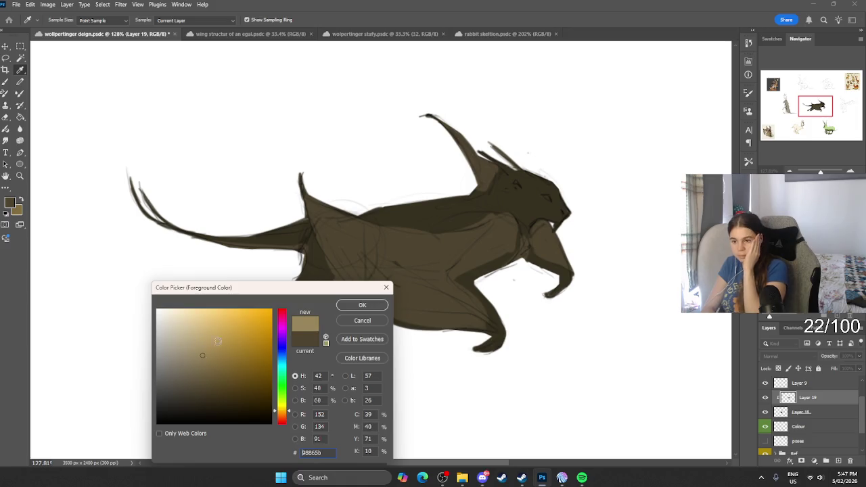
click(225, 341)
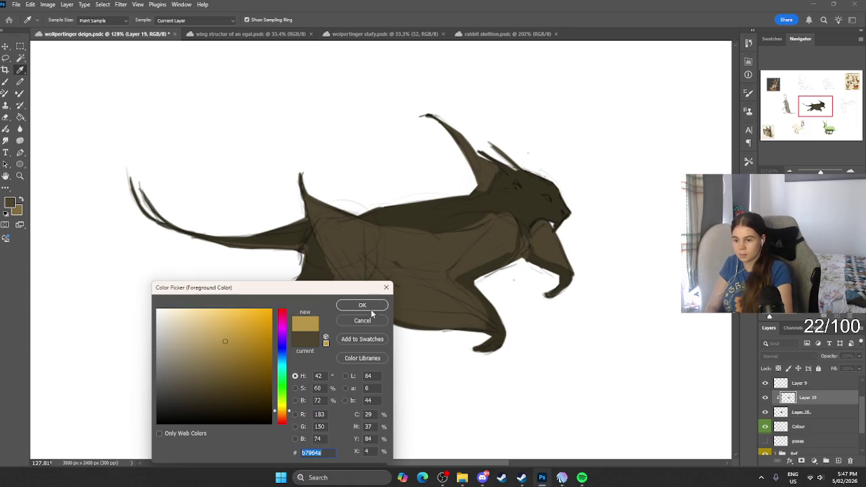
click(362, 306)
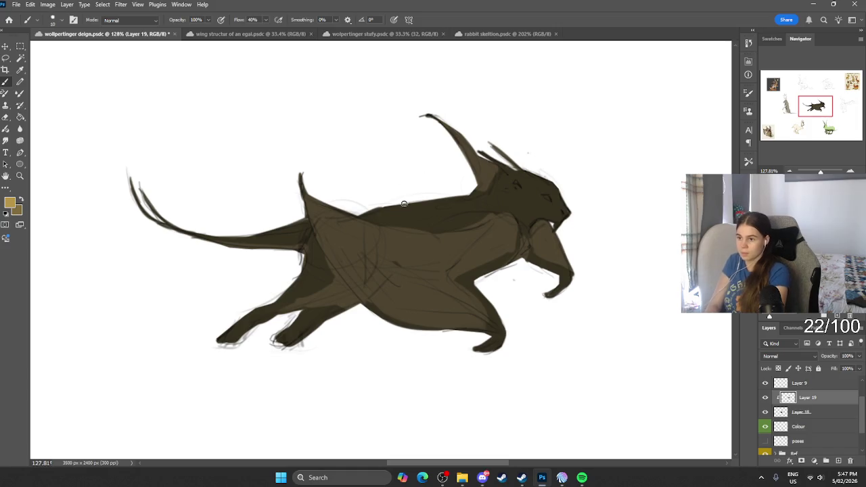
drag(495, 204, 495, 210)
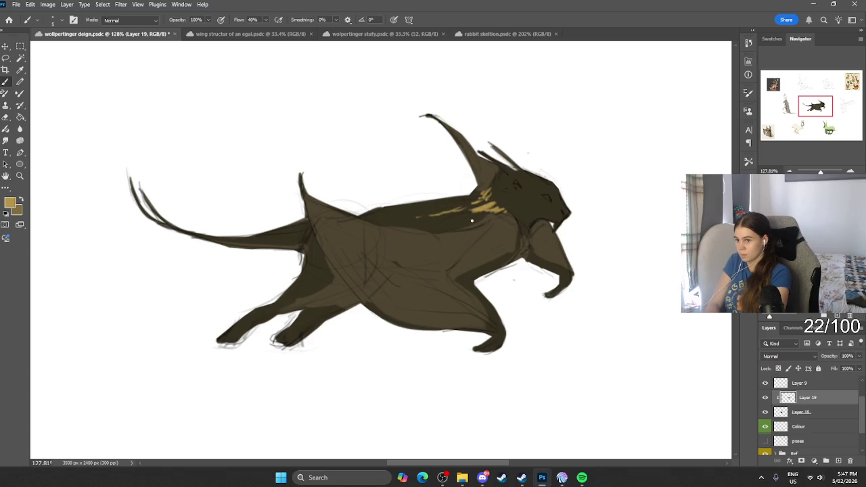
key(ctrl+z)
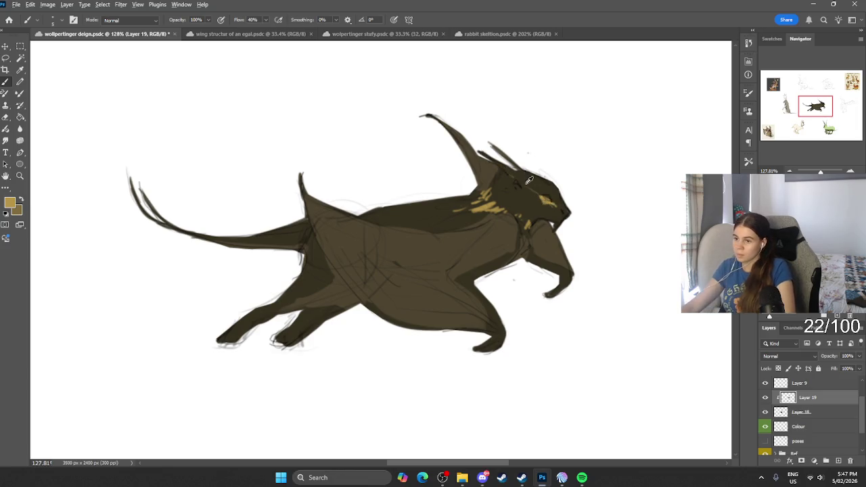
Try broad yellow strokes across the back, undo them, and hide the brown fill layer.
scroll(494, 145, down, 5)
scroll(521, 139, up, 2)
scroll(461, 262, up, 3)
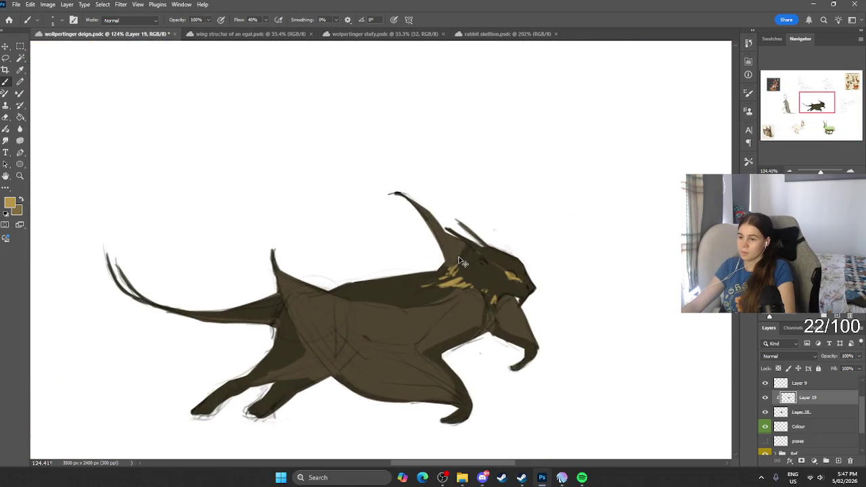
scroll(449, 260, down, 5)
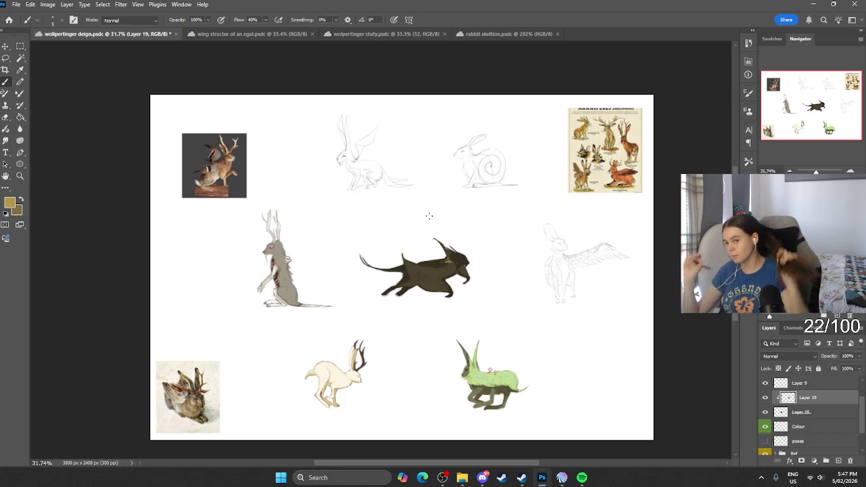
scroll(409, 250, up, 2)
scroll(409, 250, up, 1)
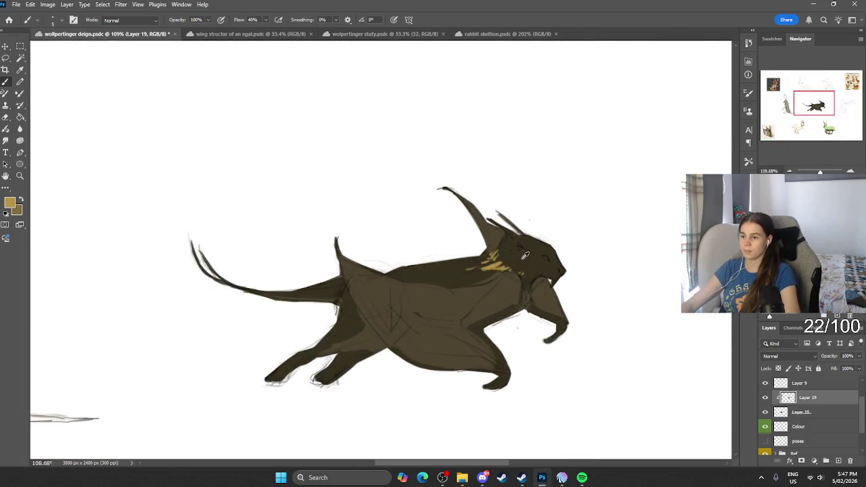
scroll(408, 249, up, 1)
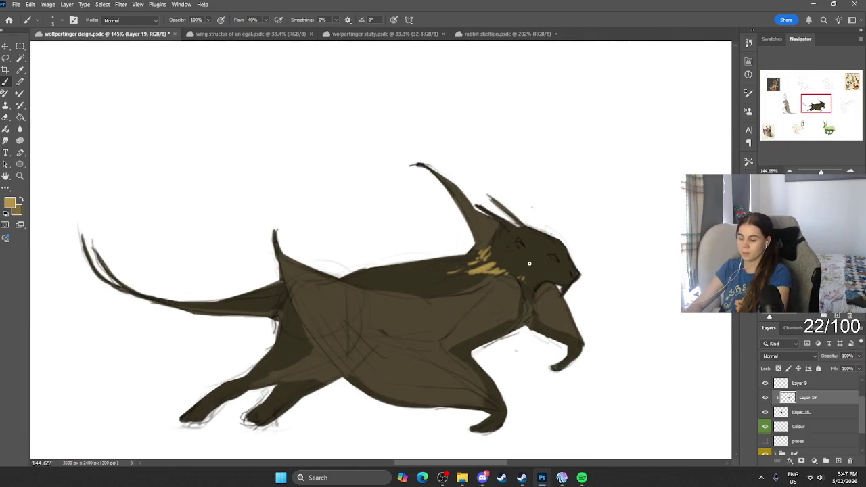
key(bracketright)
key(bracketright)
key(bracketright)
drag(498, 271, 446, 272)
key(ctrl+z)
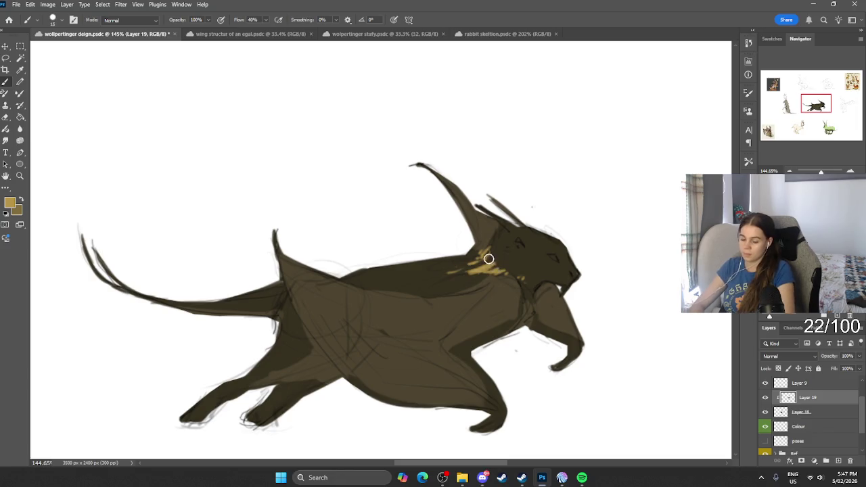
drag(518, 266, 447, 270)
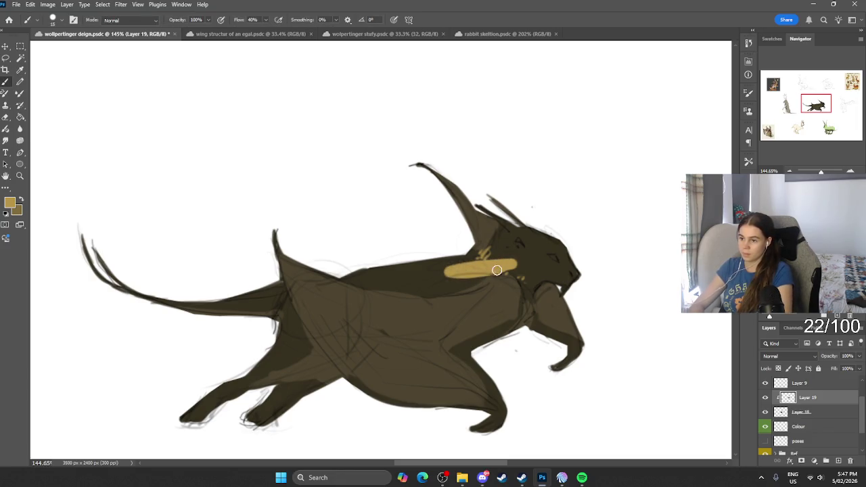
key(ctrl+z)
key(ctrl+z)
click(766, 398)
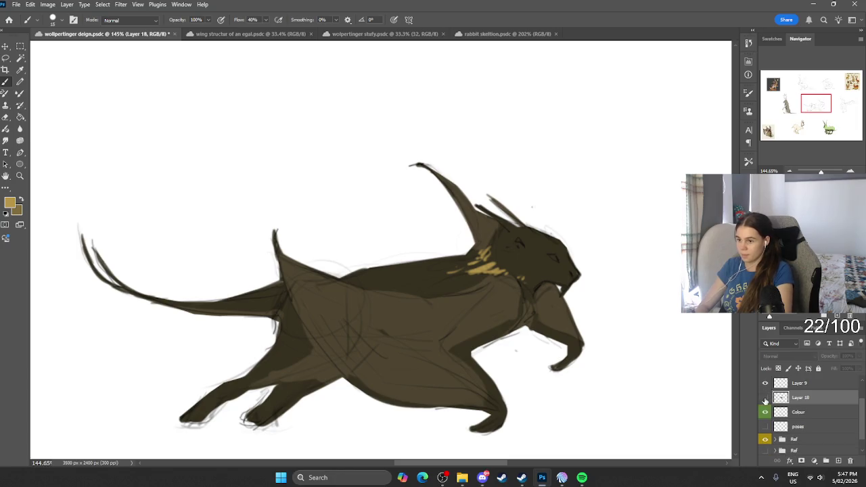
Re-show Layer 18 and paint sampled dark brown over the tan neck markings.
click(765, 398)
alt+click(515, 281)
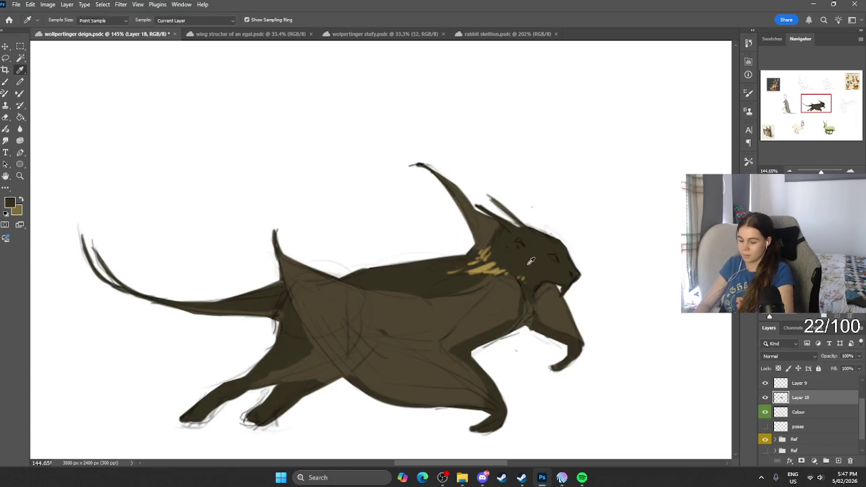
mouse_move(460, 275)
mouse_down()
mouse_move(487, 257)
mouse_move(518, 273)
mouse_up()
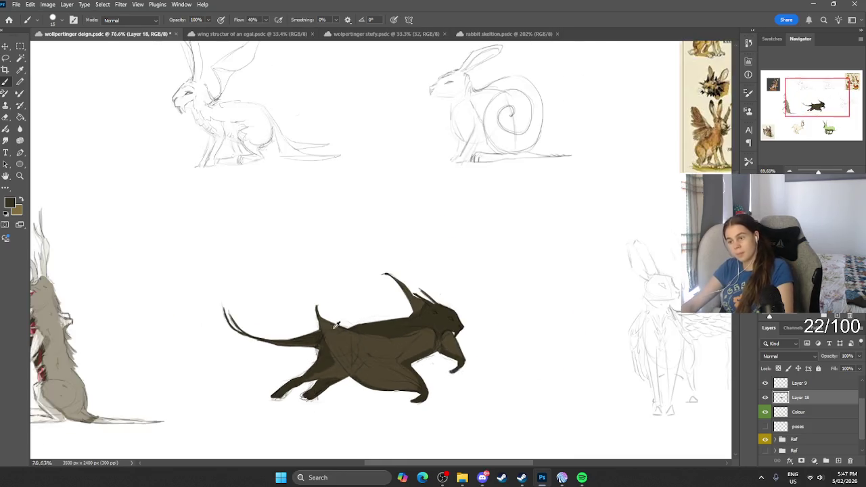
scroll(293, 336, down, 2)
Try a light beige stroke across the runner's chest, then undo it.
click(10, 202)
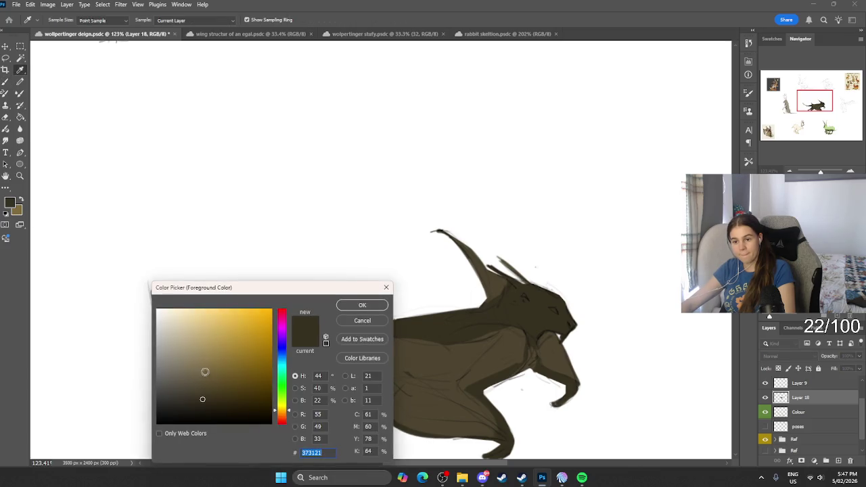
click(176, 341)
scroll(386, 308, up, 3)
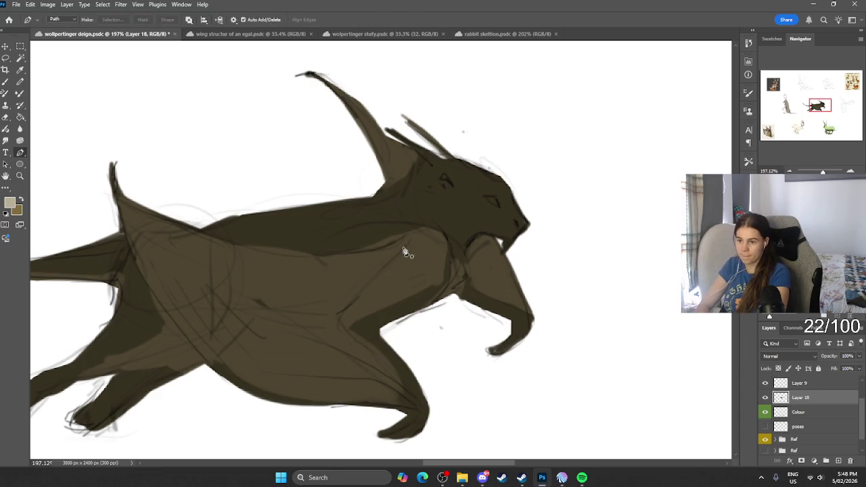
mouse_move(437, 237)
mouse_down()
mouse_move(357, 310)
mouse_move(436, 235)
mouse_up()
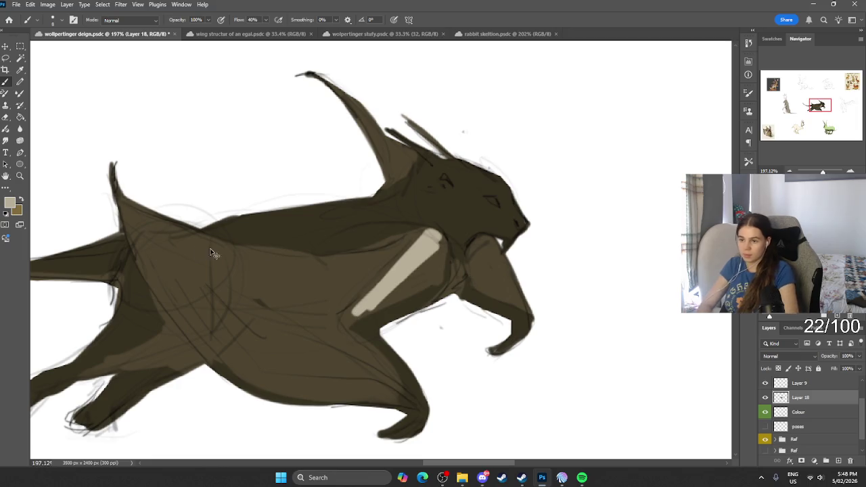
key(ctrl+z)
Set a pale cream foreground colour for the runner's eye highlight.
click(10, 202)
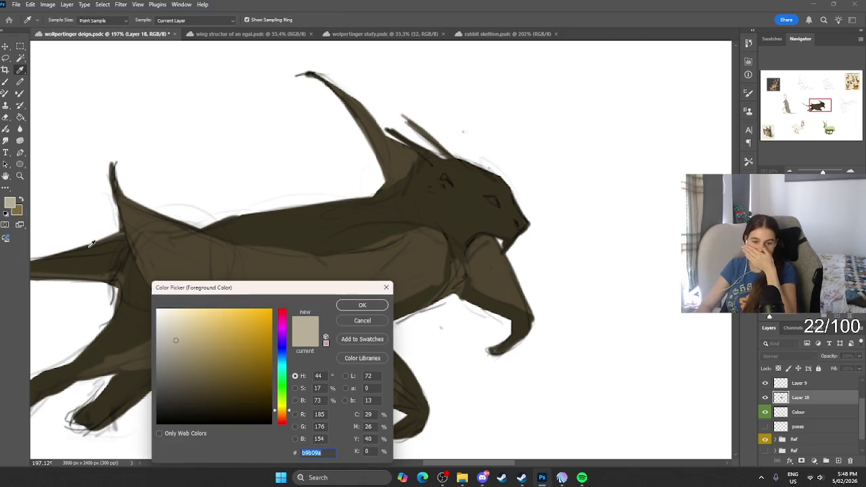
mouse_move(180, 361)
mouse_down()
mouse_move(175, 375)
mouse_move(186, 395)
mouse_move(226, 404)
mouse_up()
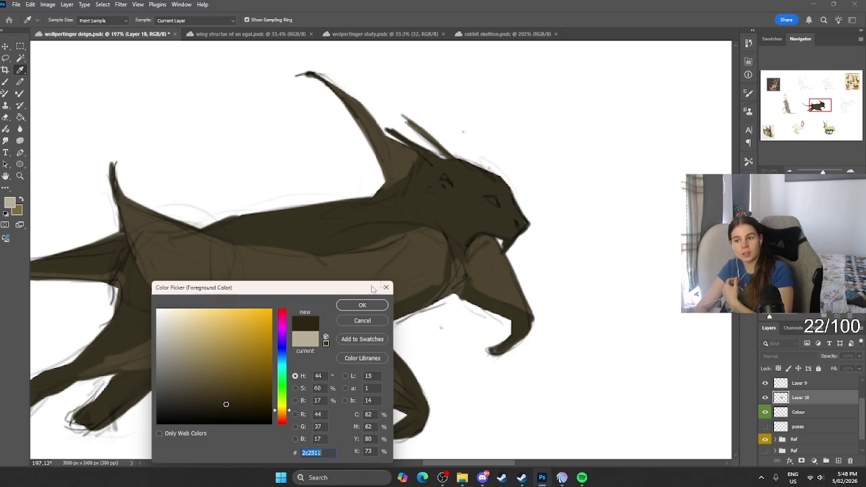
click(362, 306)
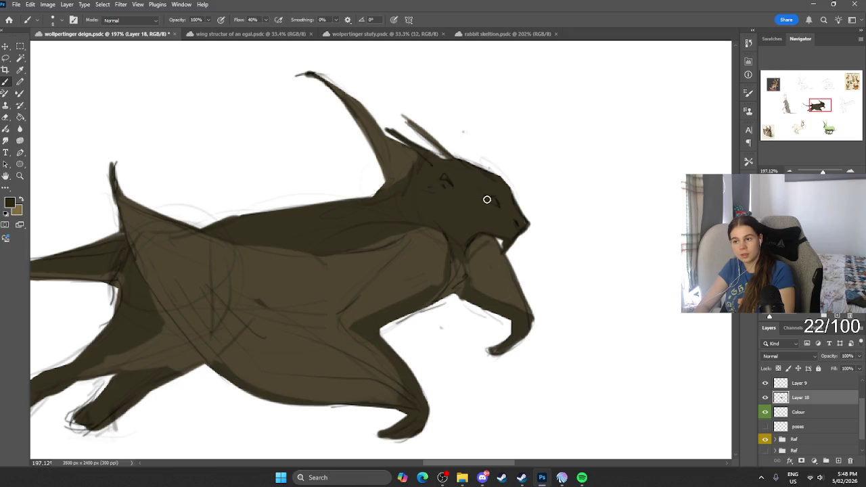
click(11, 204)
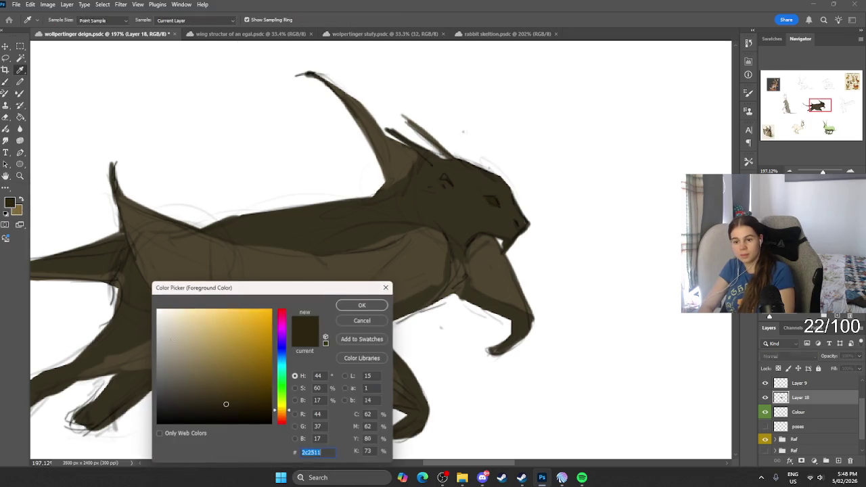
click(362, 306)
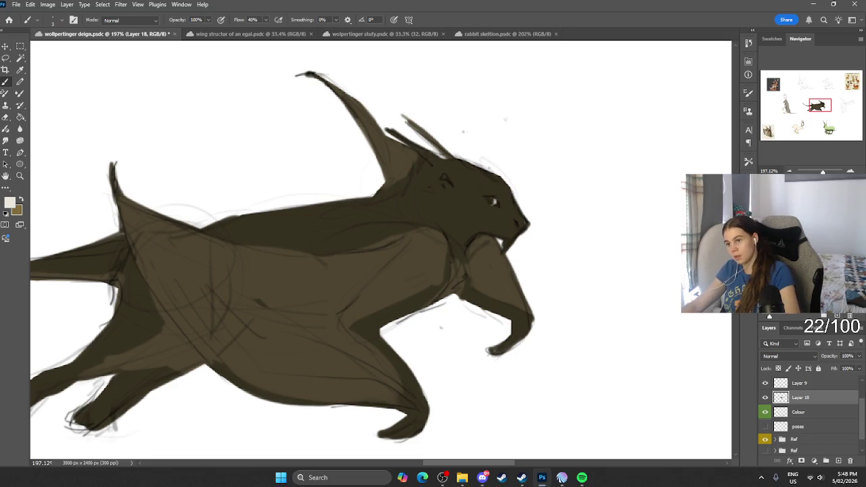
scroll(521, 132, down, 3)
scroll(519, 127, down, 2)
scroll(518, 127, up, 2)
scroll(524, 142, up, 2)
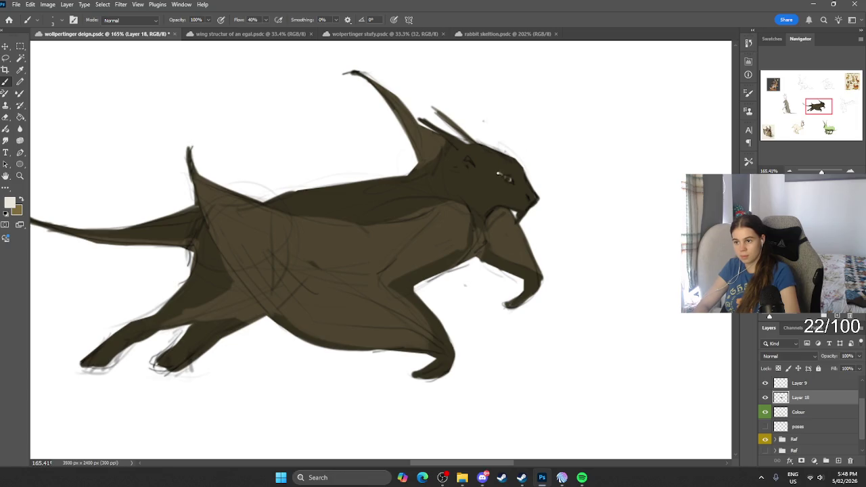
scroll(527, 139, down, 1)
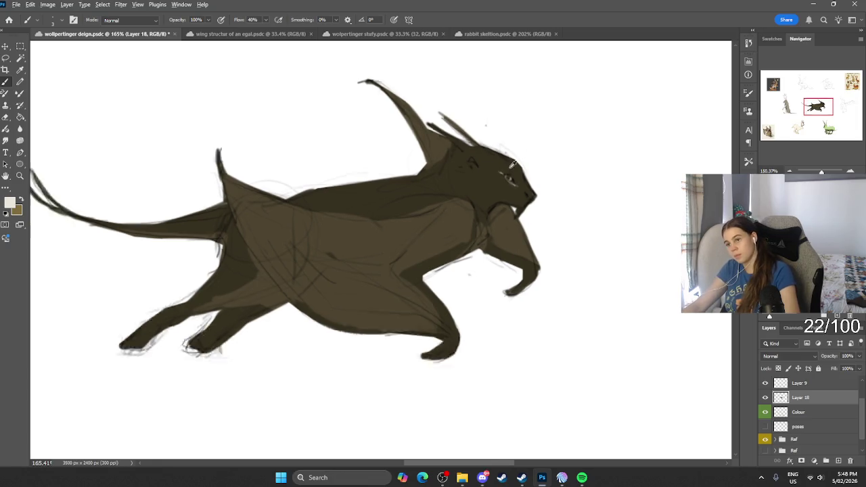
scroll(527, 139, down, 3)
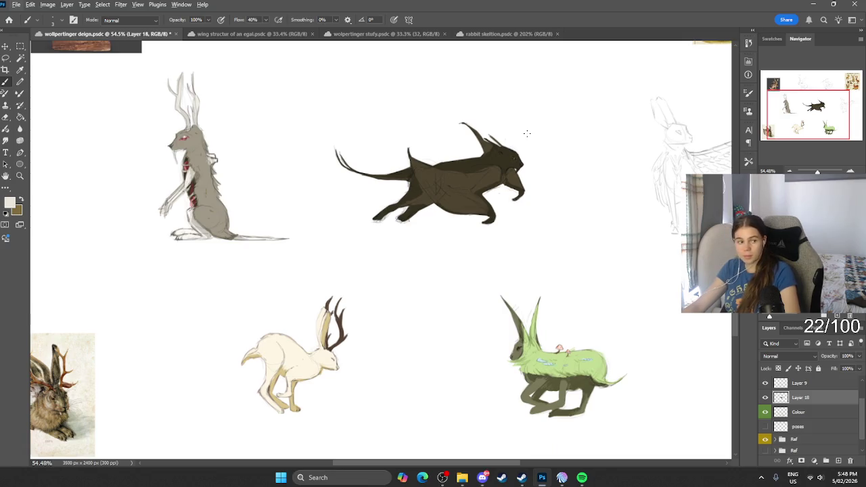
Replace Layer 18 with a new empty layer above Colour and zoom to 140% on the winged rabbit.
scroll(508, 128, down, 1)
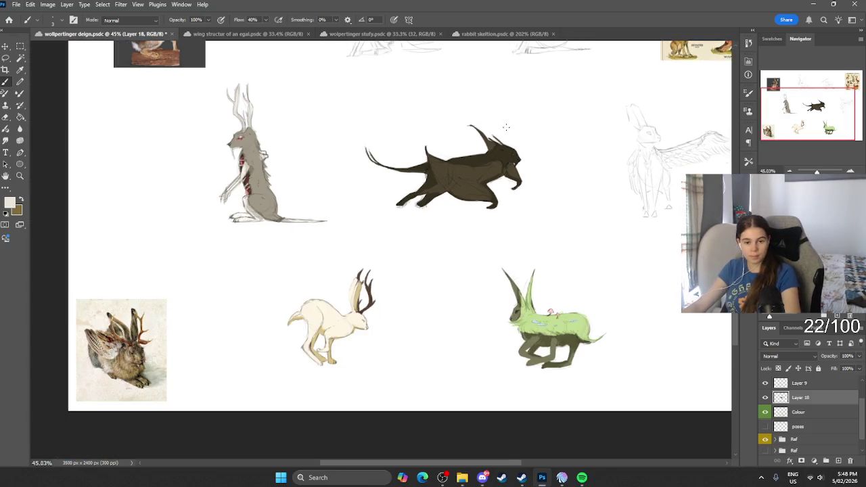
scroll(506, 126, right, 2)
scroll(433, 138, up, 2)
scroll(431, 138, down, 2)
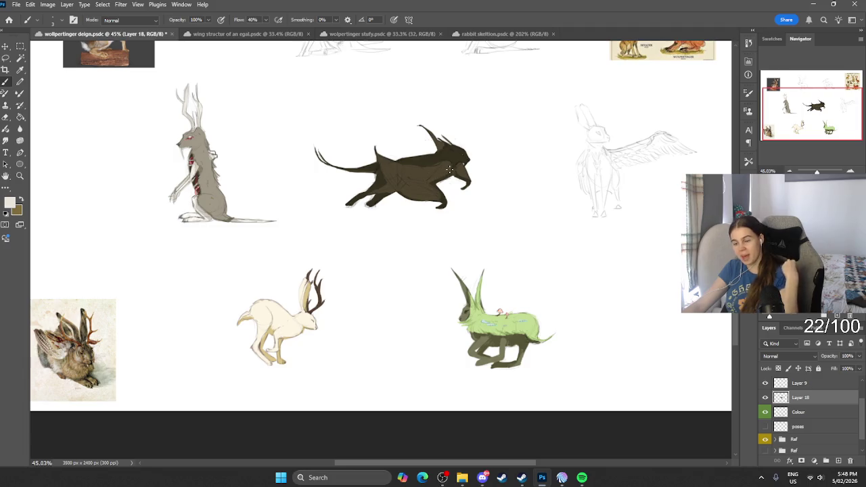
scroll(422, 126, down, 3)
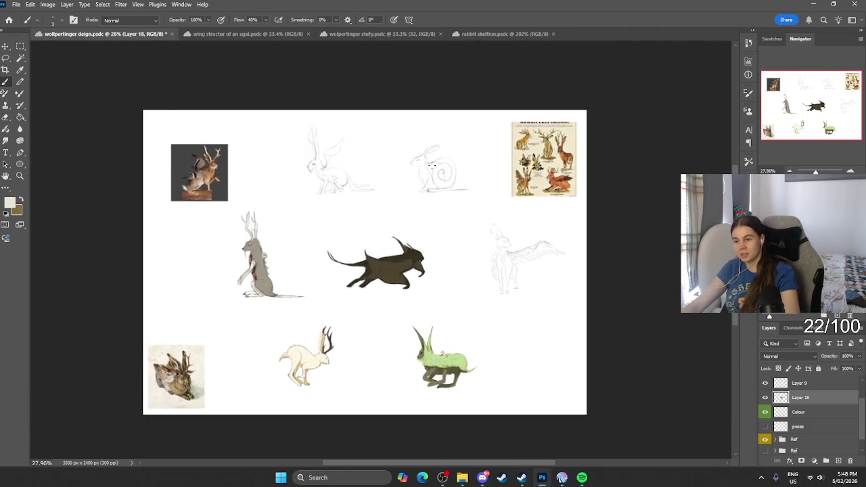
scroll(422, 127, up, 2)
click(766, 411)
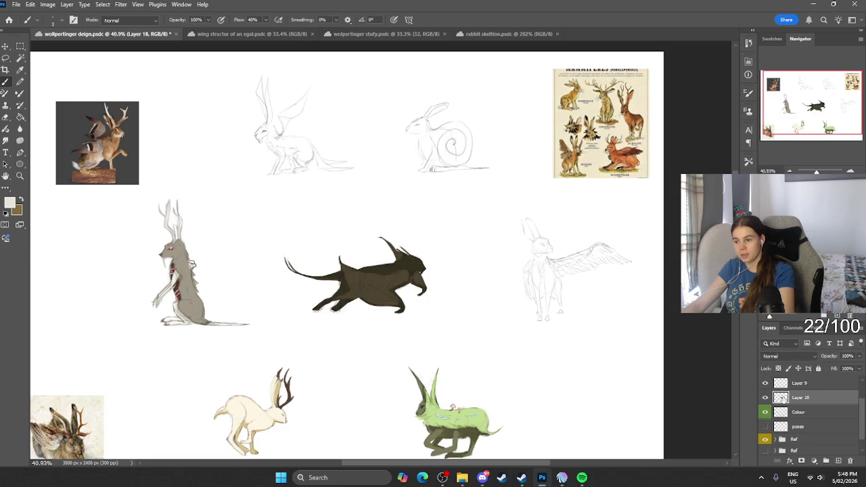
key(ctrl+e)
click(838, 460)
scroll(638, 277, up, 2)
scroll(619, 276, up, 4)
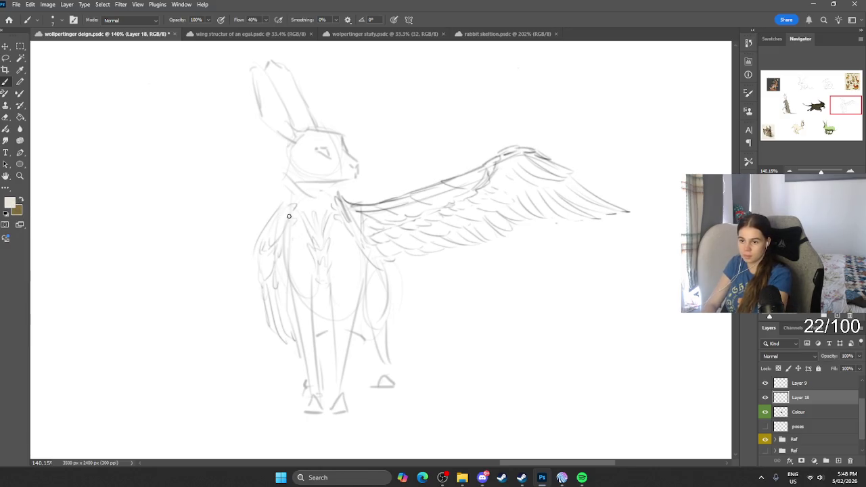
Paint pale beige over the winged rabbit's wing, foreleg, head, neck, chest and left ear.
mouse_move(293, 217)
mouse_down()
mouse_move(274, 241)
mouse_move(290, 207)
mouse_move(268, 273)
mouse_move(279, 318)
mouse_move(290, 333)
mouse_move(333, 323)
mouse_move(371, 332)
mouse_move(369, 248)
mouse_move(496, 227)
mouse_move(551, 207)
mouse_move(619, 213)
mouse_move(565, 171)
mouse_move(437, 189)
mouse_up()
drag(514, 153, 386, 223)
mouse_move(458, 185)
mouse_down()
mouse_move(373, 216)
mouse_move(338, 211)
mouse_move(321, 186)
mouse_move(353, 175)
mouse_up()
mouse_move(338, 143)
mouse_down()
mouse_move(309, 135)
mouse_move(291, 155)
mouse_move(300, 190)
mouse_move(306, 176)
mouse_move(308, 215)
mouse_up()
mouse_move(271, 81)
mouse_down()
mouse_move(269, 118)
mouse_move(261, 72)
mouse_move(294, 134)
mouse_move(286, 71)
mouse_move(309, 184)
mouse_move(324, 148)
mouse_move(305, 280)
mouse_move(336, 296)
mouse_move(348, 264)
mouse_move(338, 242)
mouse_move(474, 199)
mouse_move(494, 172)
mouse_move(570, 200)
mouse_move(543, 174)
mouse_up()
key(bracketright)
key(bracketright)
key(bracketright)
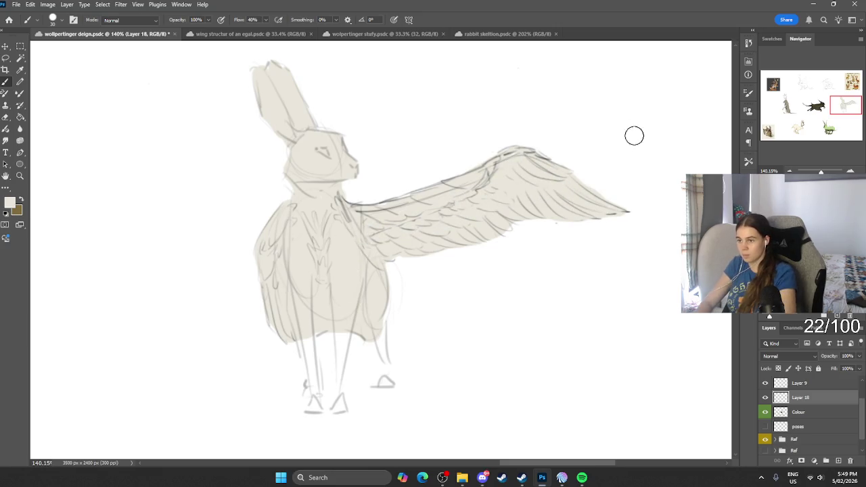
key(e)
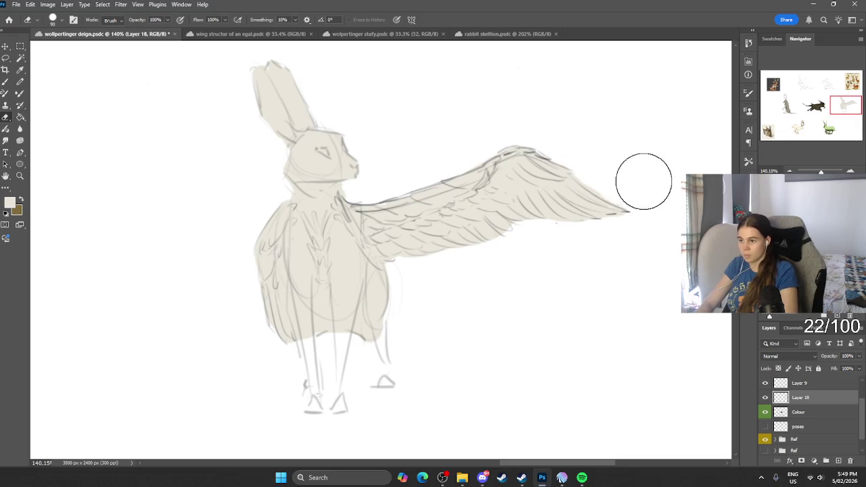
Fill the winged rabbit's hind and front legs with beige, erasing overspill.
key(b)
mouse_move(379, 355)
mouse_down()
mouse_move(372, 304)
mouse_move(383, 383)
mouse_up()
mouse_move(351, 309)
mouse_down()
mouse_move(346, 396)
mouse_move(335, 406)
mouse_up()
drag(331, 329, 340, 406)
key(e)
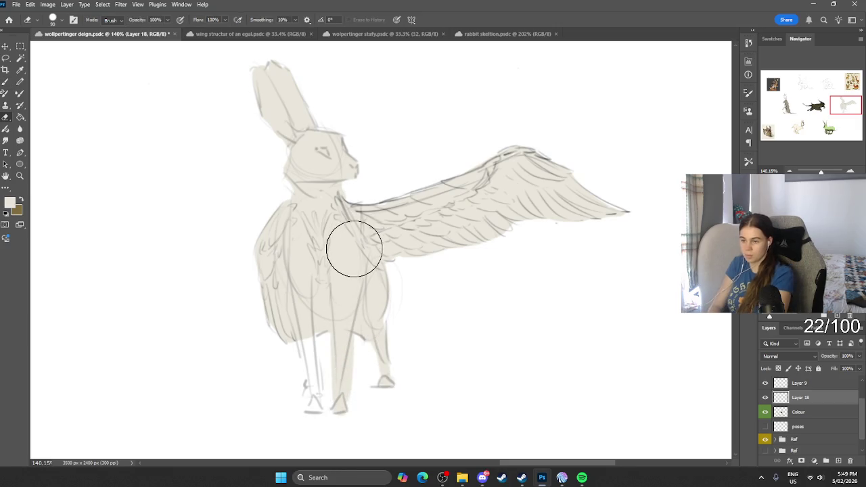
key(bracketleft)
key(bracketleft)
key(bracketleft)
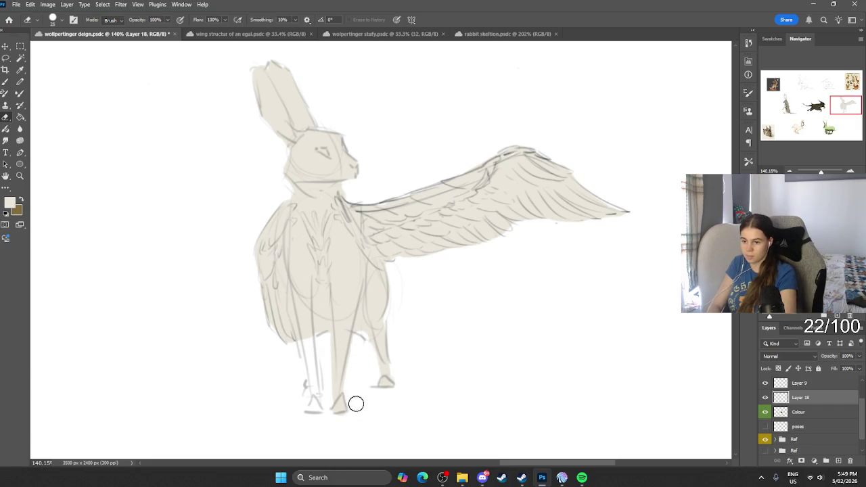
key(b)
drag(309, 325, 311, 397)
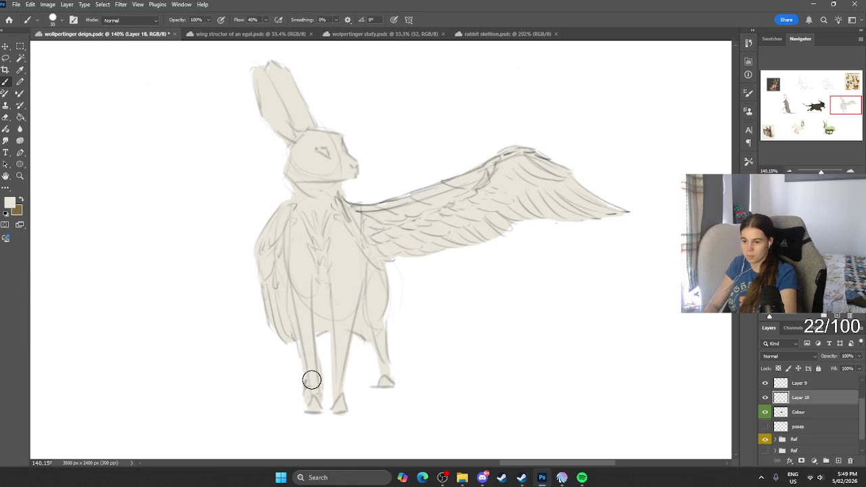
scroll(398, 303, down, 5)
scroll(397, 303, left, 2)
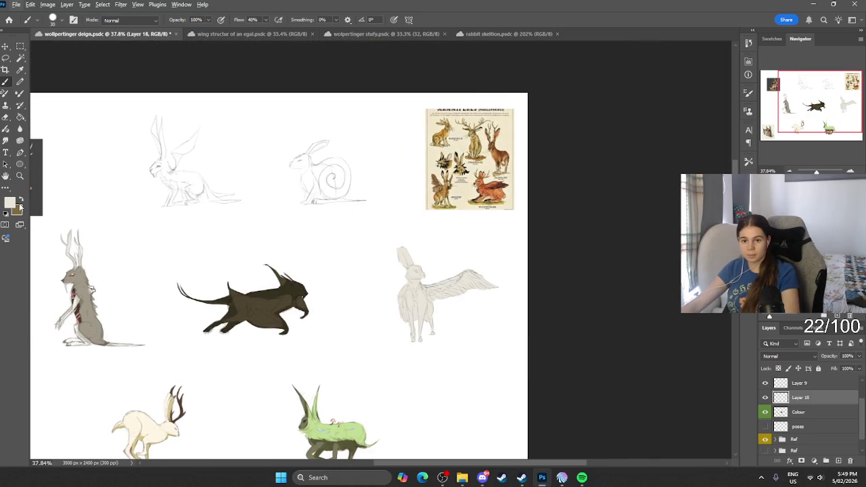
Shade the lower wing, body and front leg in darker greyish beige #cfc8b5.
click(10, 202)
click(171, 331)
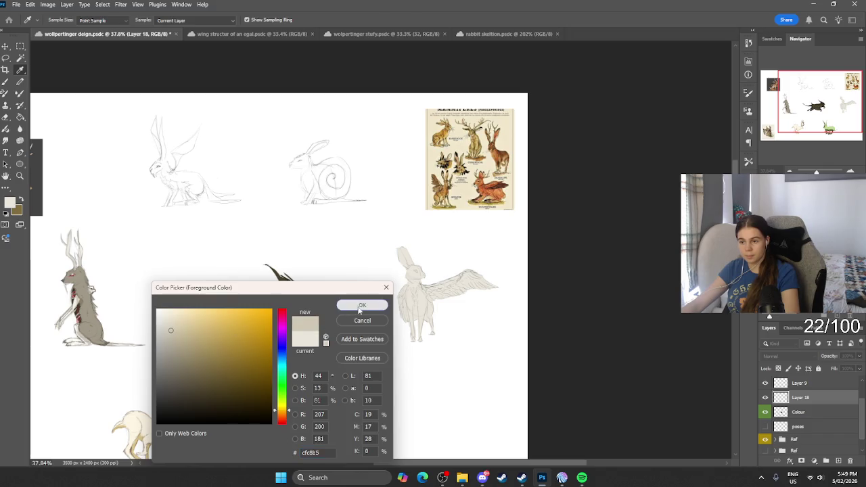
click(359, 307)
scroll(458, 304, up, 3)
scroll(406, 277, up, 2)
mouse_move(444, 262)
mouse_down()
mouse_move(461, 269)
mouse_move(454, 261)
mouse_move(516, 244)
mouse_move(481, 249)
mouse_move(518, 226)
mouse_move(598, 241)
mouse_up()
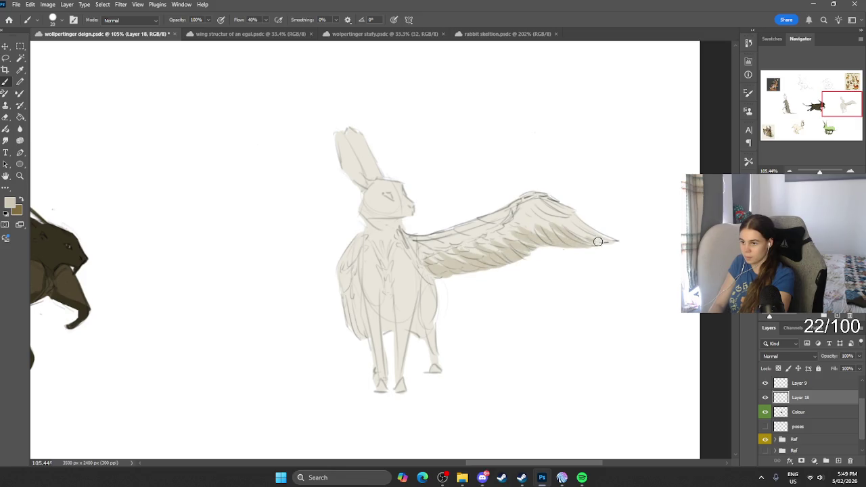
drag(418, 296, 417, 330)
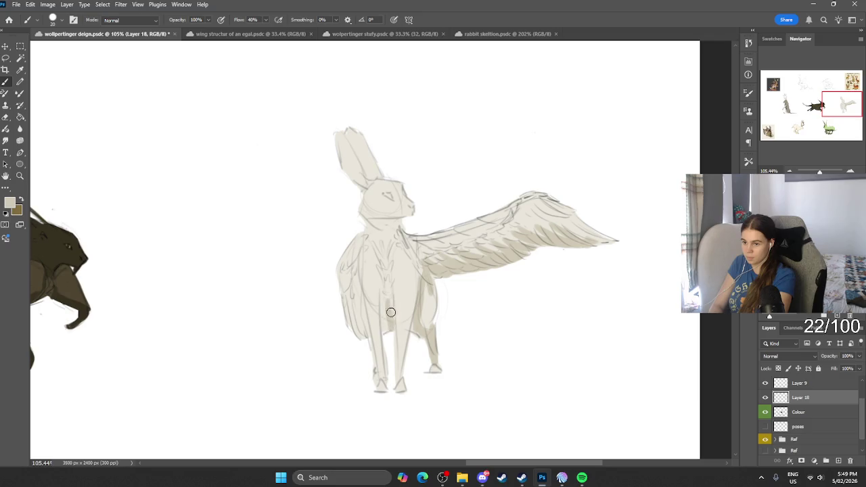
drag(414, 305, 401, 380)
drag(367, 336, 360, 312)
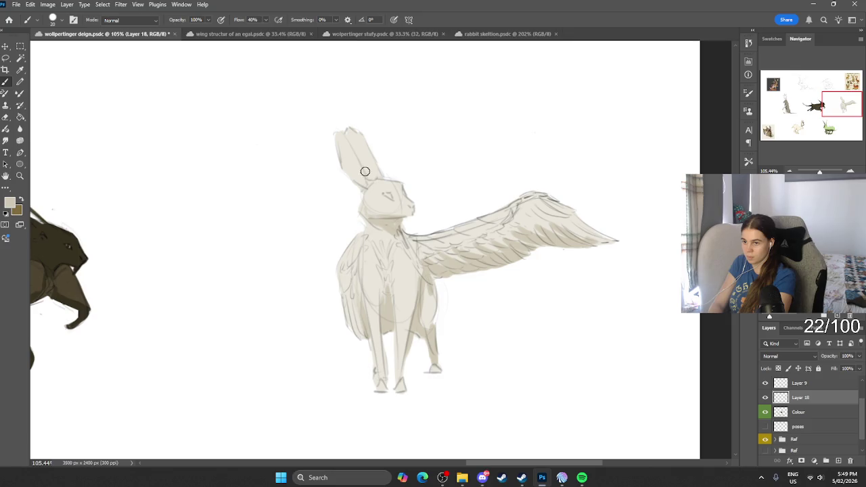
Shade the winged rabbit's left ear with the darker beige.
drag(356, 178, 359, 183)
scroll(419, 143, down, 3)
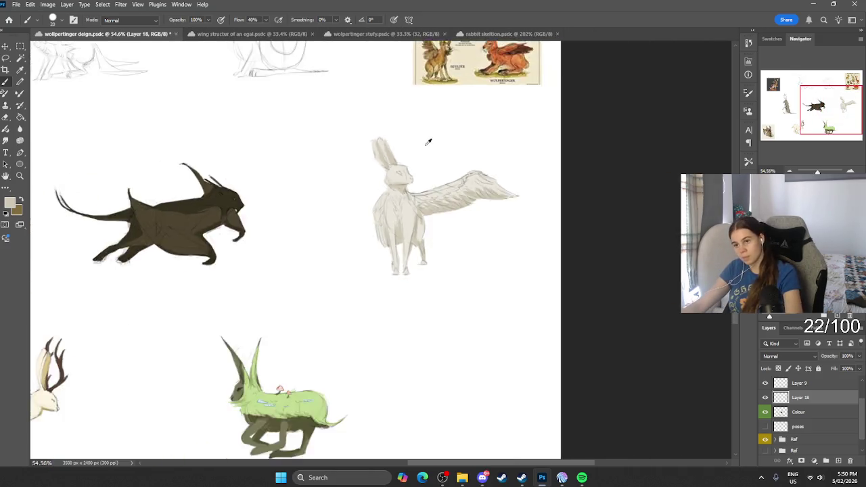
scroll(429, 142, down, 2)
scroll(415, 147, up, 1)
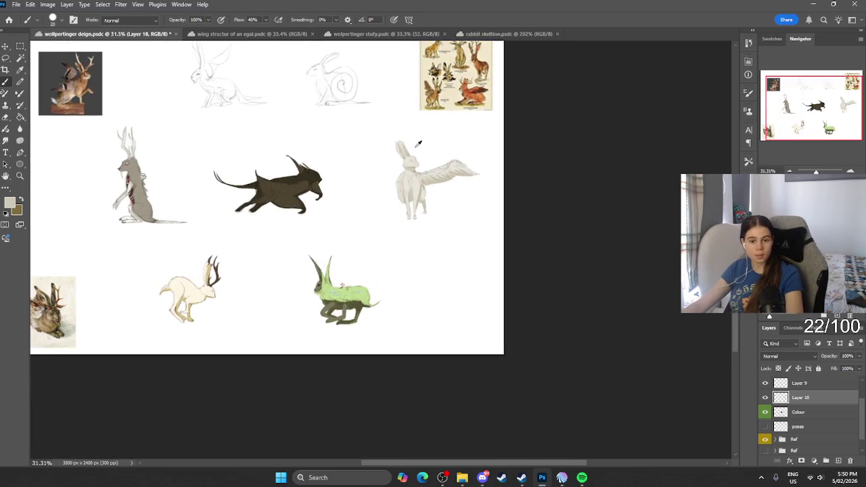
scroll(406, 143, up, 1)
scroll(399, 142, up, 5)
scroll(419, 176, up, 4)
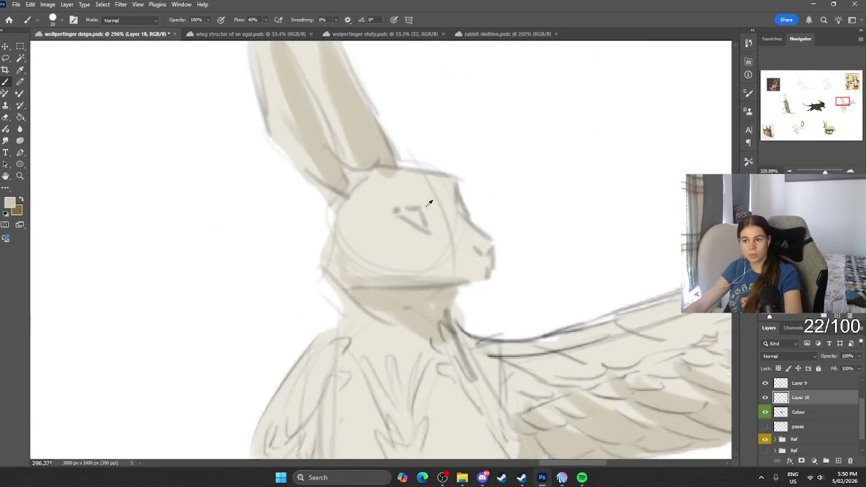
Paint a dark pupil and lower lid on the winged rabbit's eye.
click(10, 203)
drag(193, 385, 194, 398)
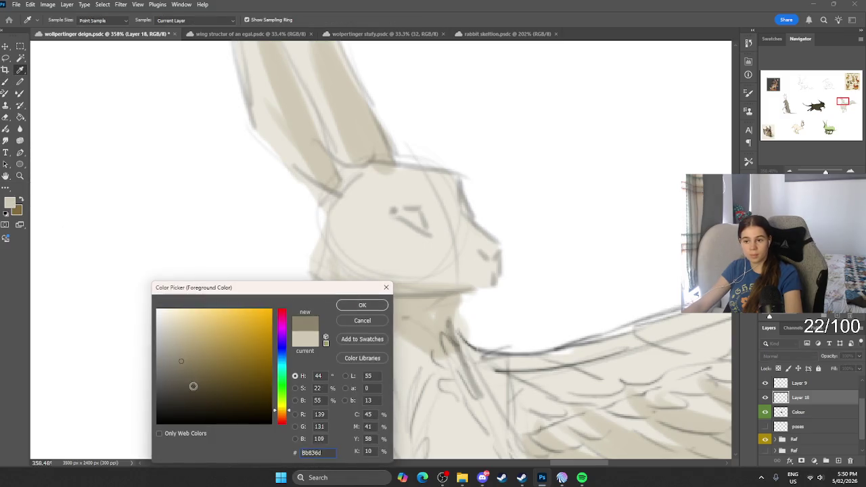
click(347, 306)
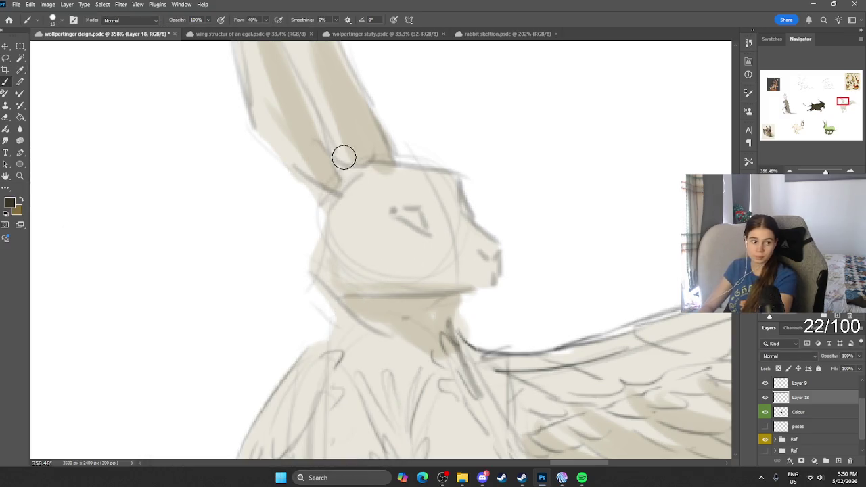
mouse_move(411, 212)
mouse_down()
mouse_move(436, 238)
mouse_move(438, 217)
mouse_up()
key(ctrl+z)
key(ctrl+z)
key(ctrl+z)
drag(410, 222, 489, 250)
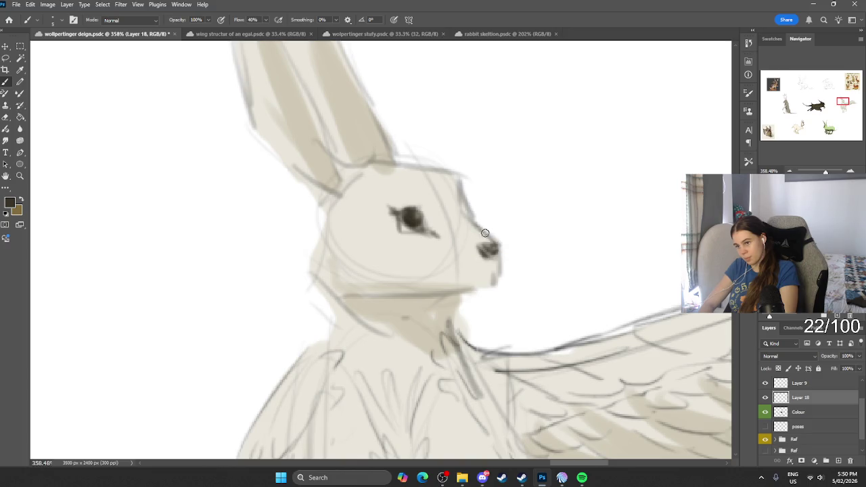
Zoom in and out around the winged rabbit's head to inspect the details.
scroll(482, 173, down, 5)
scroll(481, 174, down, 5)
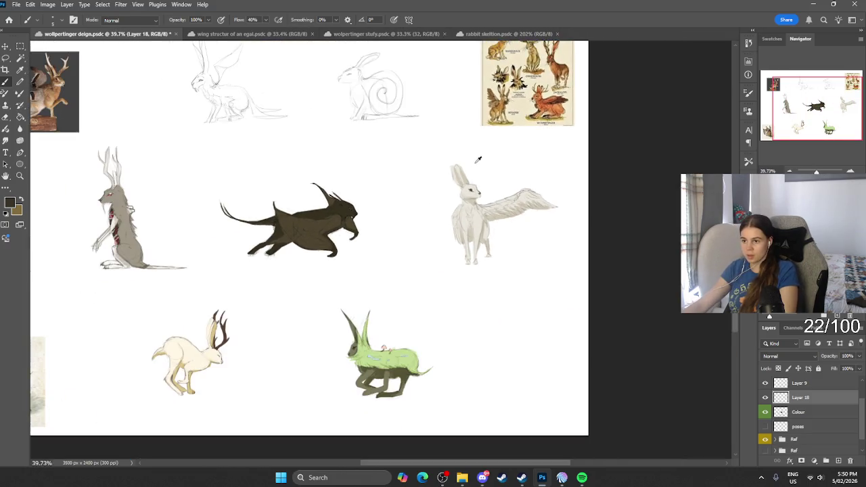
scroll(480, 164, up, 3)
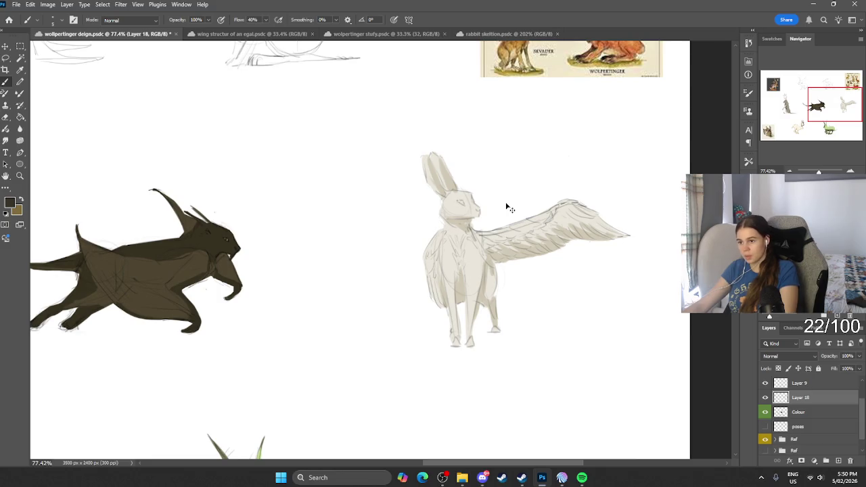
scroll(508, 203, up, 3)
scroll(501, 197, up, 2)
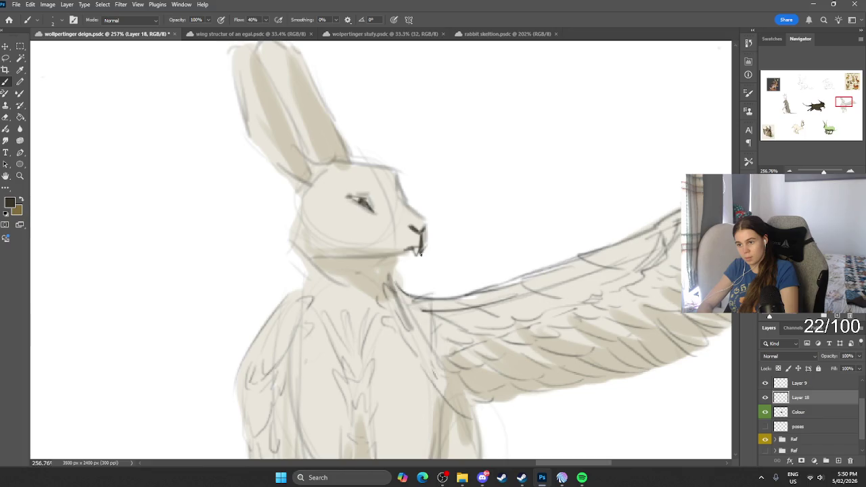
scroll(433, 257, down, 3)
scroll(406, 237, up, 2)
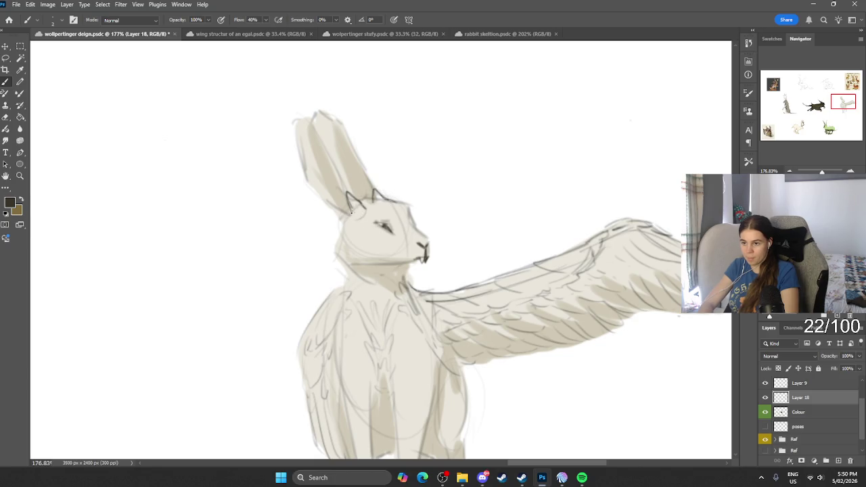
scroll(381, 128, down, 5)
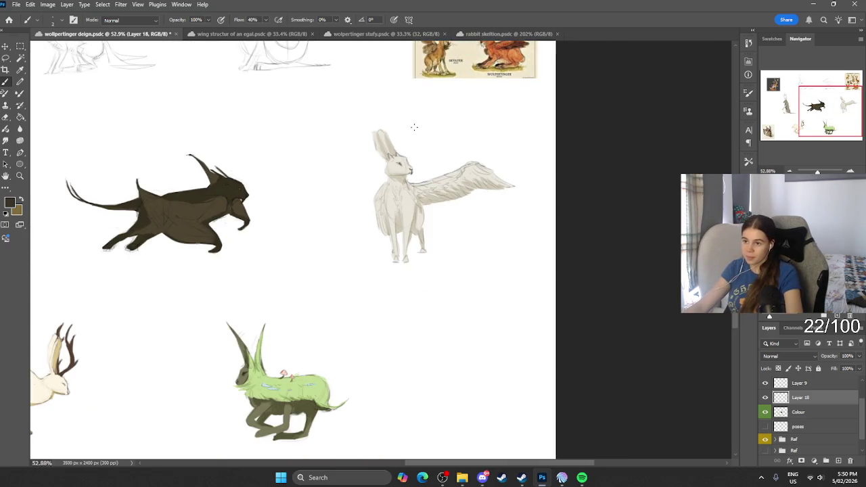
scroll(408, 116, up, 2)
scroll(408, 116, up, 1)
scroll(386, 194, up, 5)
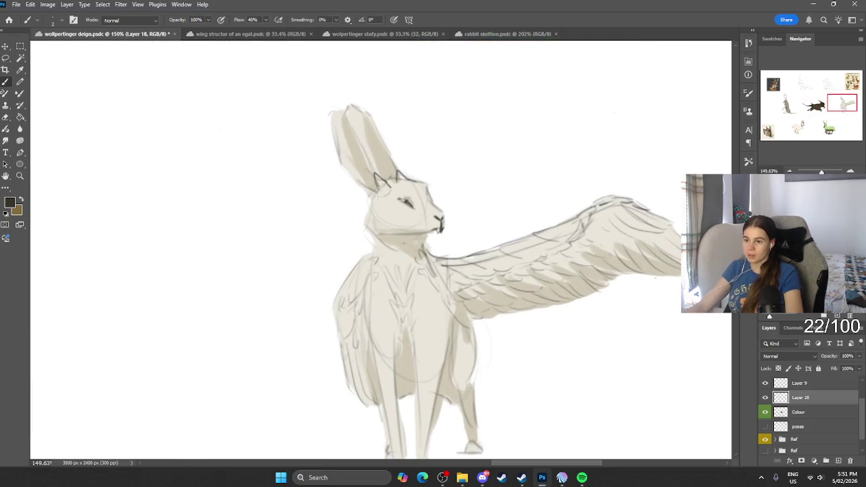
Try long curved lines down from the head, then undo the stray neck strokes.
key(ctrl+z)
drag(371, 203, 315, 323)
key(ctrl+z)
drag(371, 206, 310, 293)
drag(380, 208, 313, 319)
key(ctrl+z)
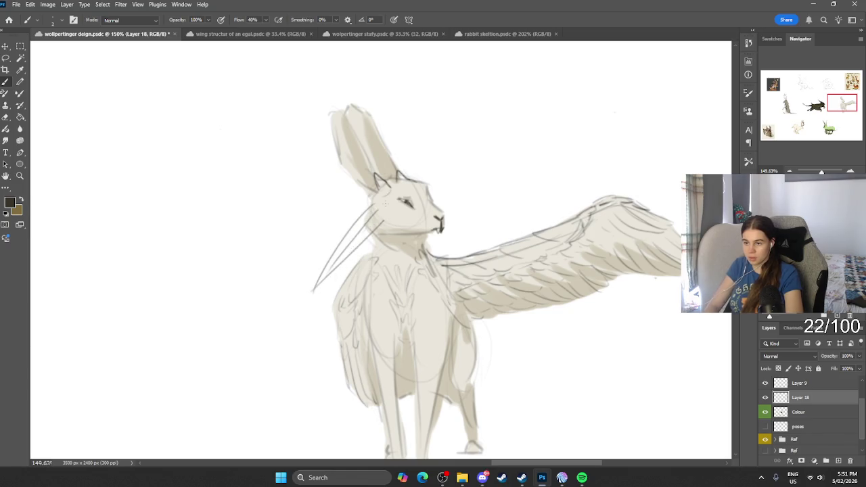
key(ctrl+z)
key(ctrl+z)
scroll(391, 157, down, 7)
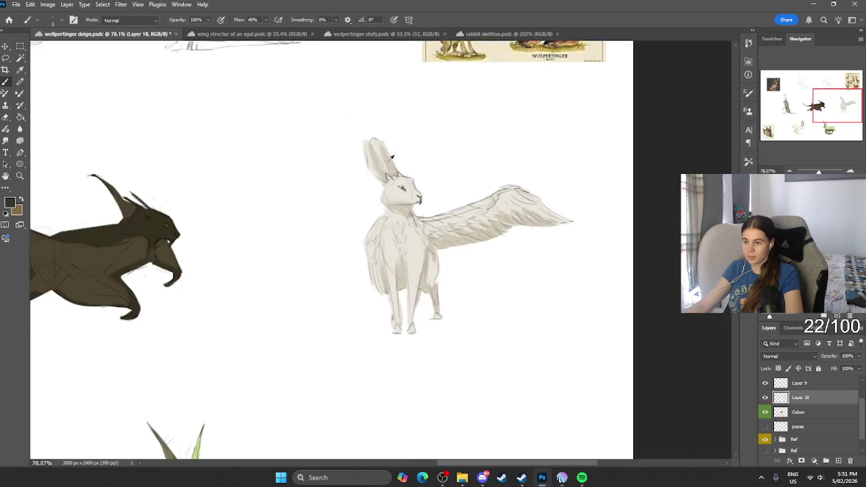
scroll(391, 157, down, 7)
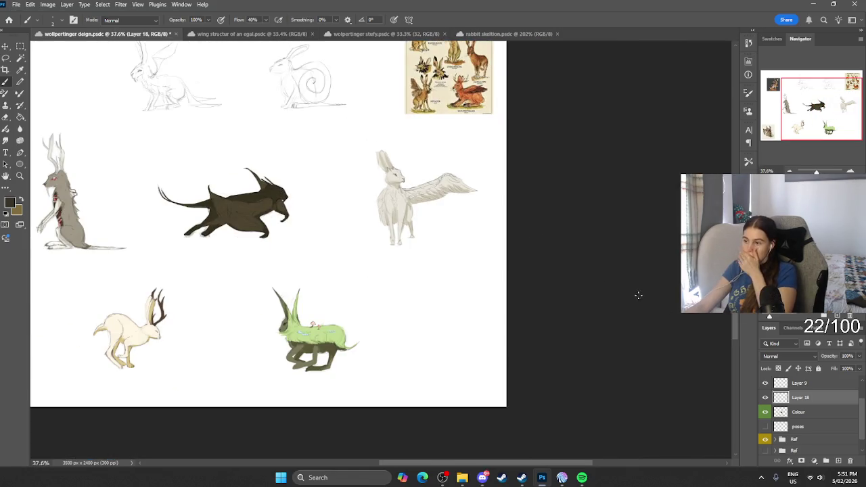
Toggle the colour fills off and on to check the line sketches underneath.
click(765, 398)
click(765, 398)
click(799, 412)
click(765, 413)
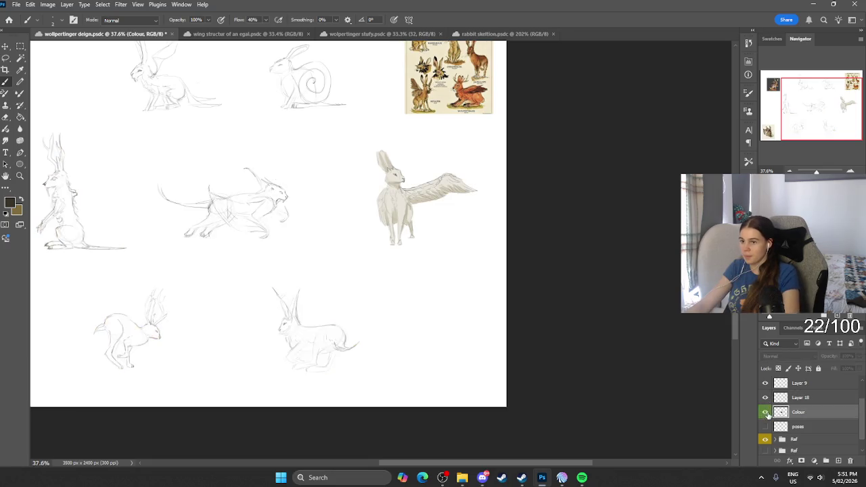
click(792, 398)
scroll(393, 153, up, 10)
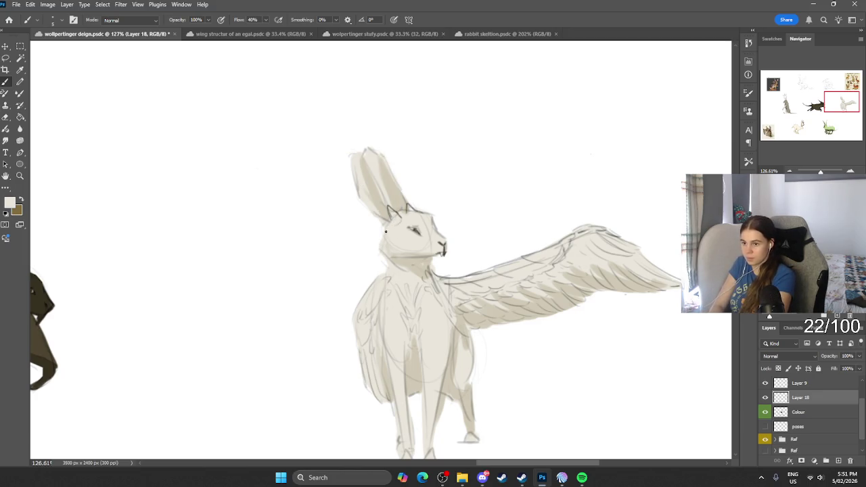
Paint a second beige ear behind the winged rabbit's head.
drag(383, 234, 334, 217)
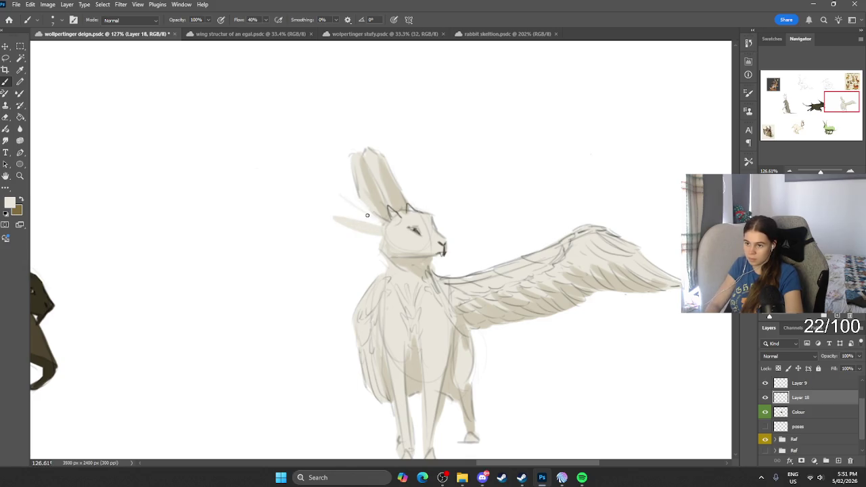
key(s)
key(b)
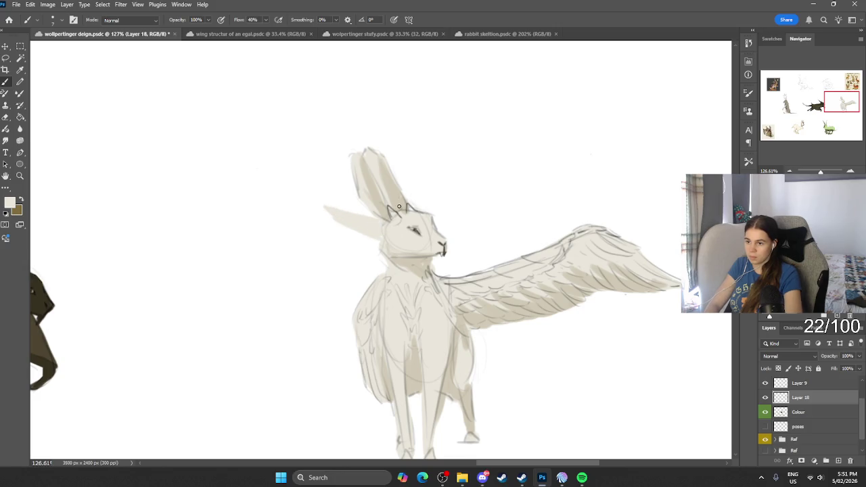
alt+click(371, 178)
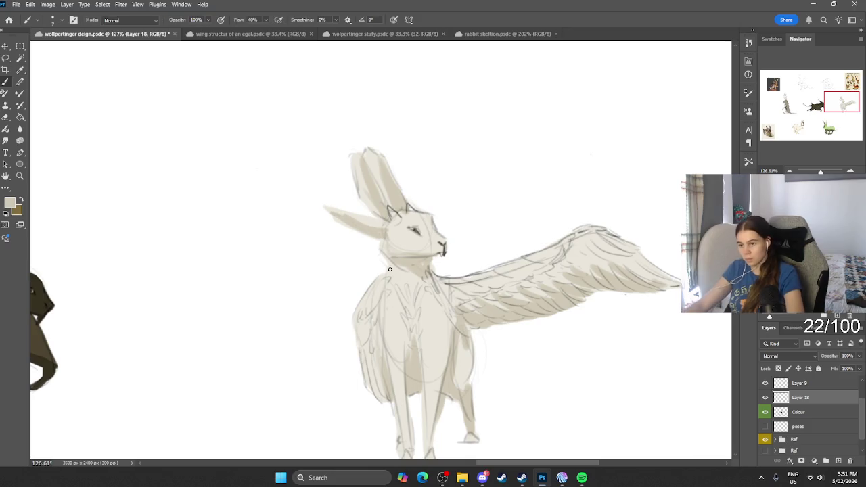
scroll(357, 174, down, 5)
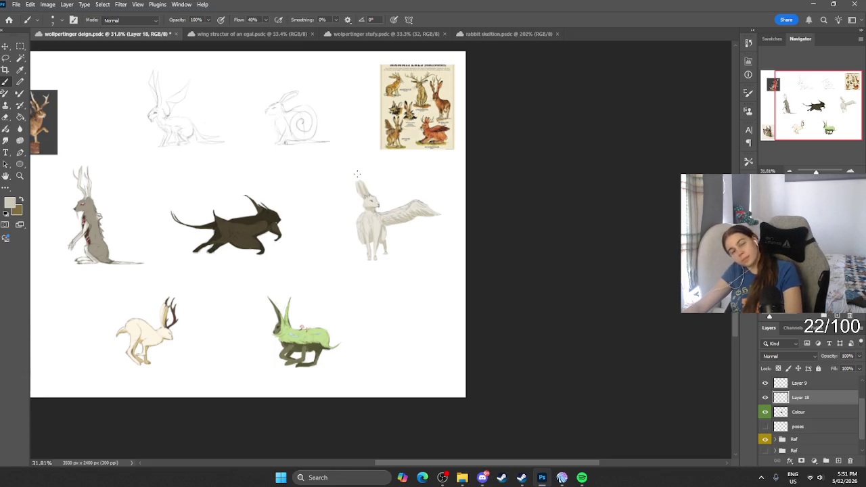
scroll(311, 170, up, 1)
scroll(310, 171, up, 2)
scroll(309, 178, left, 1)
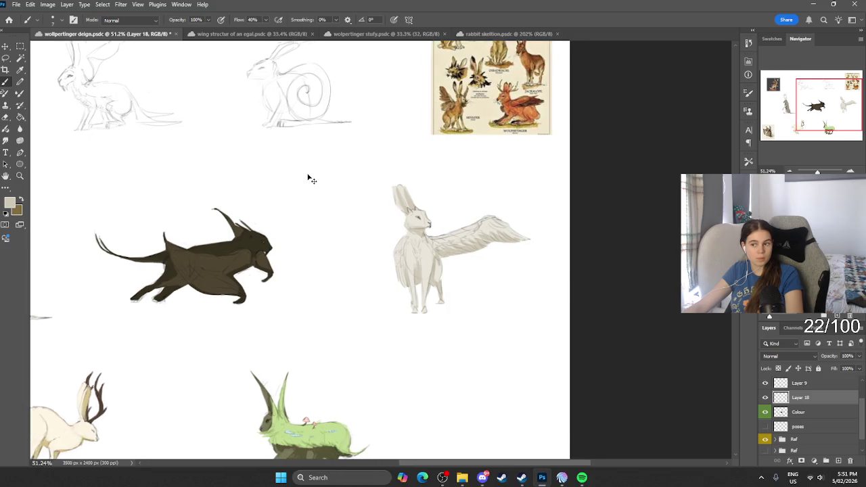
scroll(309, 178, left, 1)
scroll(308, 178, left, 1)
scroll(308, 178, left, 2)
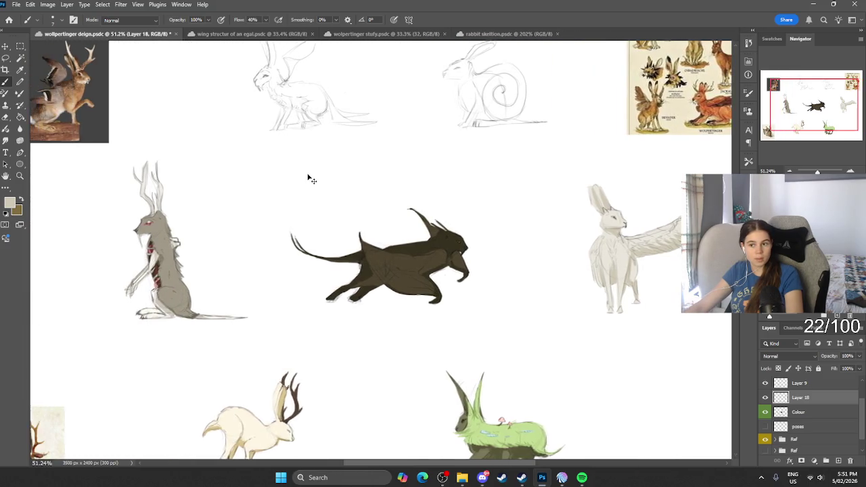
scroll(311, 175, down, 1)
Merge Layer 18 down into Colour and add a fresh empty layer.
click(765, 398)
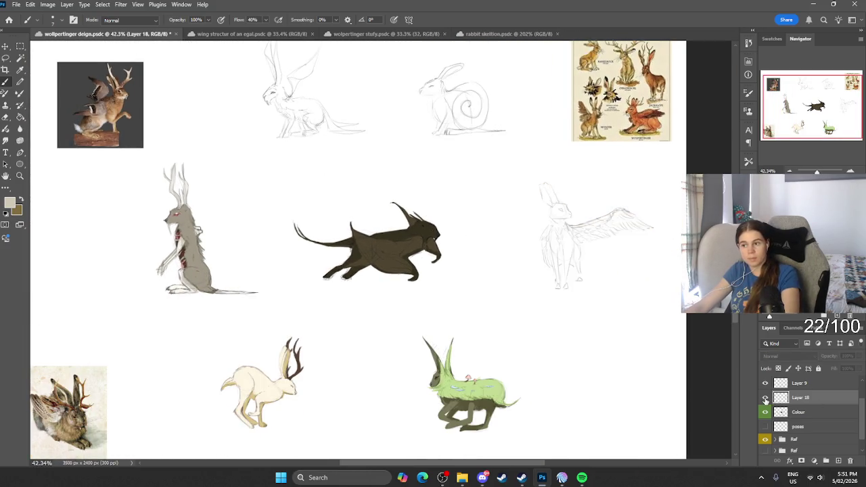
click(765, 398)
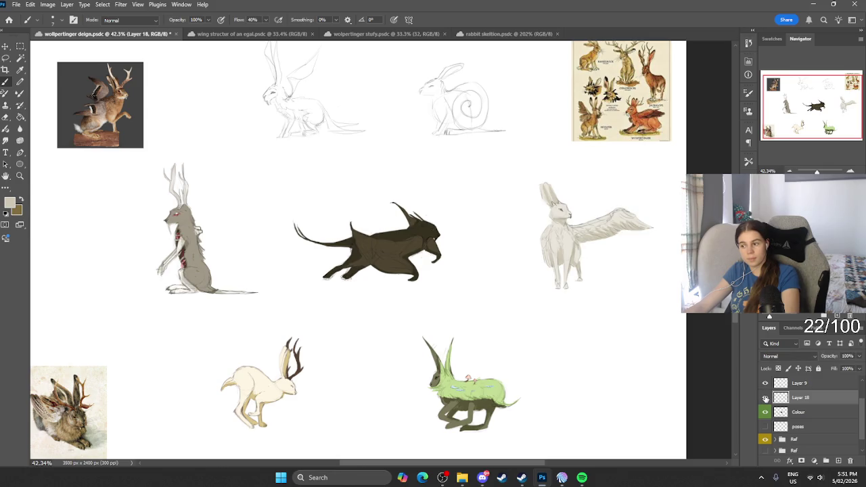
key(ctrl+e)
click(839, 461)
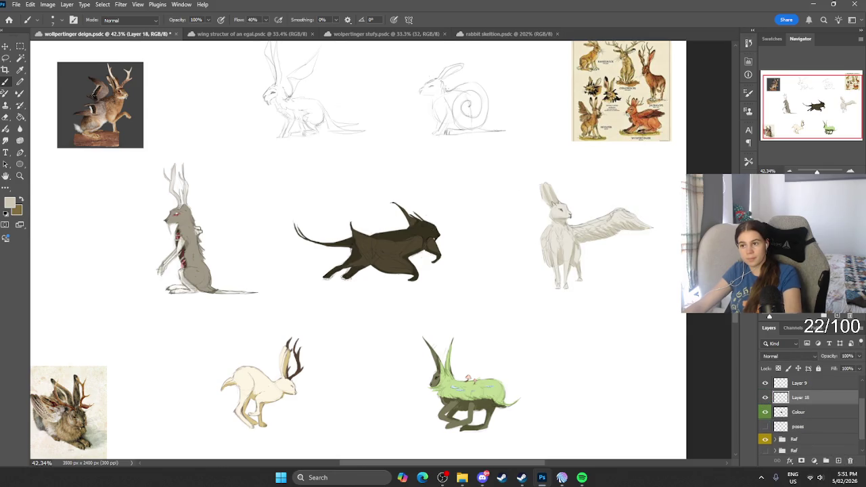
scroll(460, 101, up, 8)
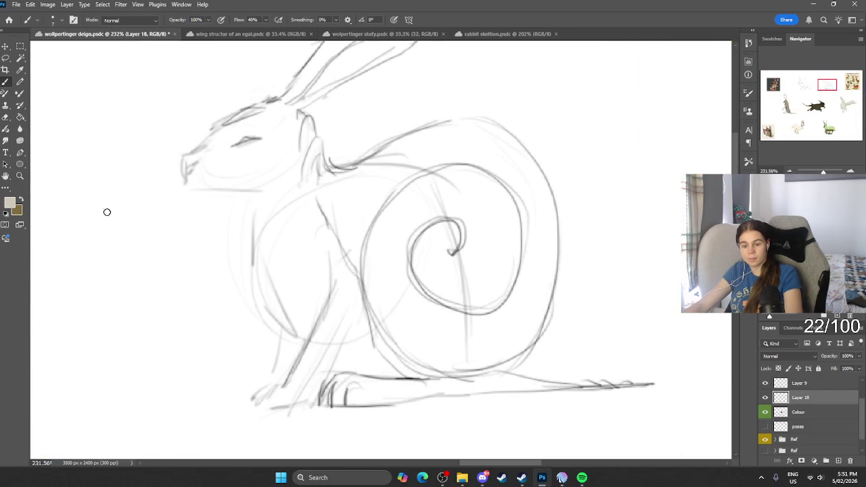
Block in beige over the snail rabbit's chest, front leg, foot, tail base, back, neck and near ear.
key(bracketright)
key(bracketright)
key(bracketright)
mouse_move(316, 234)
mouse_down()
mouse_move(289, 226)
mouse_move(287, 189)
mouse_move(282, 290)
mouse_move(261, 170)
mouse_move(203, 165)
mouse_move(265, 128)
mouse_move(282, 128)
mouse_move(299, 175)
mouse_up()
key(bracketleft)
mouse_move(293, 280)
mouse_down()
mouse_move(293, 354)
mouse_move(284, 377)
mouse_move(333, 334)
mouse_move(313, 338)
mouse_move(331, 315)
mouse_move(424, 358)
mouse_move(329, 315)
mouse_move(416, 363)
mouse_up()
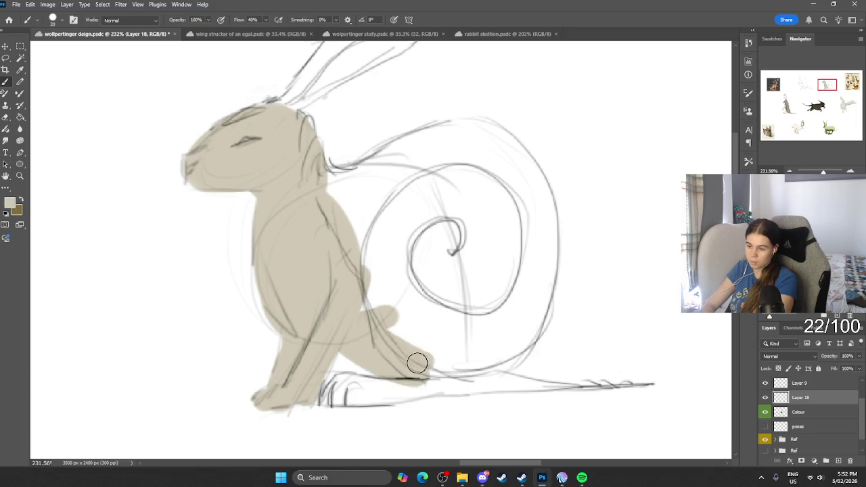
mouse_move(344, 385)
mouse_down()
mouse_move(332, 392)
mouse_move(423, 373)
mouse_move(520, 383)
mouse_move(466, 359)
mouse_move(512, 381)
mouse_move(621, 382)
mouse_up()
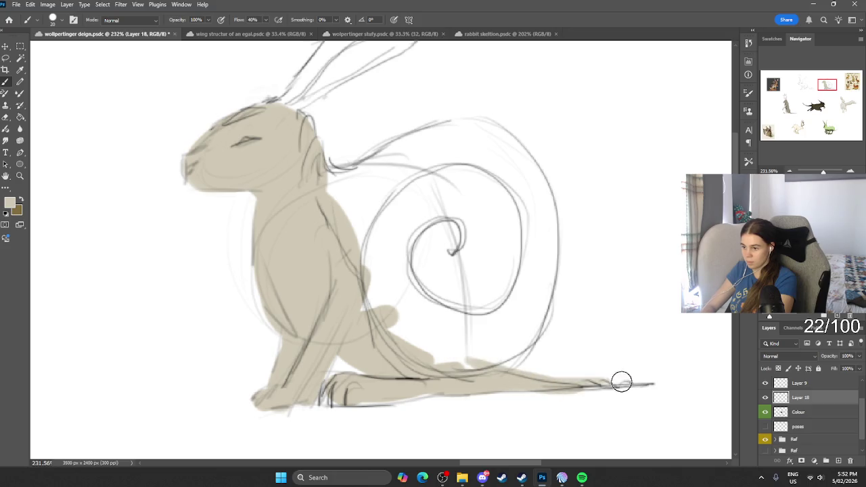
mouse_move(389, 257)
mouse_down()
mouse_move(378, 341)
mouse_move(331, 186)
mouse_move(315, 196)
mouse_move(381, 214)
mouse_up()
scroll(382, 214, up, 2)
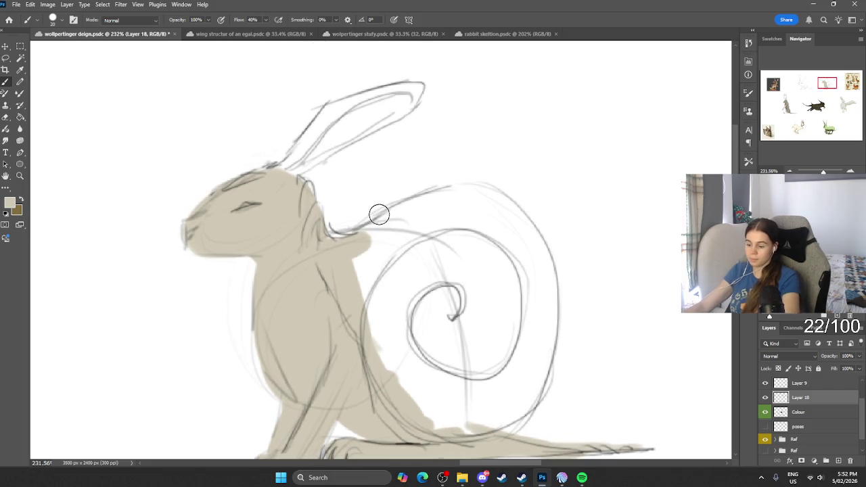
mouse_move(290, 180)
mouse_down()
mouse_move(281, 173)
mouse_move(321, 119)
mouse_move(374, 93)
mouse_move(392, 108)
mouse_move(346, 142)
mouse_up()
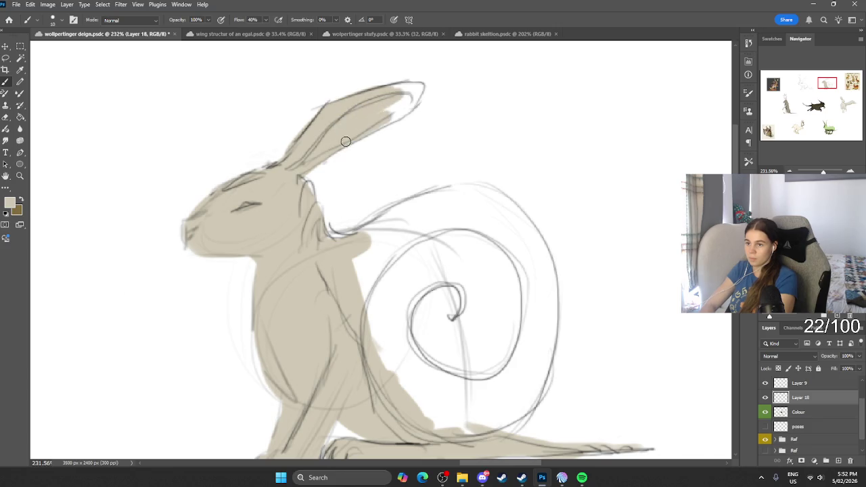
click(10, 202)
mouse_move(283, 351)
mouse_down()
mouse_move(282, 329)
mouse_move(281, 337)
mouse_up()
Fill the snail rabbit's spiral shell with a dark purple.
click(229, 343)
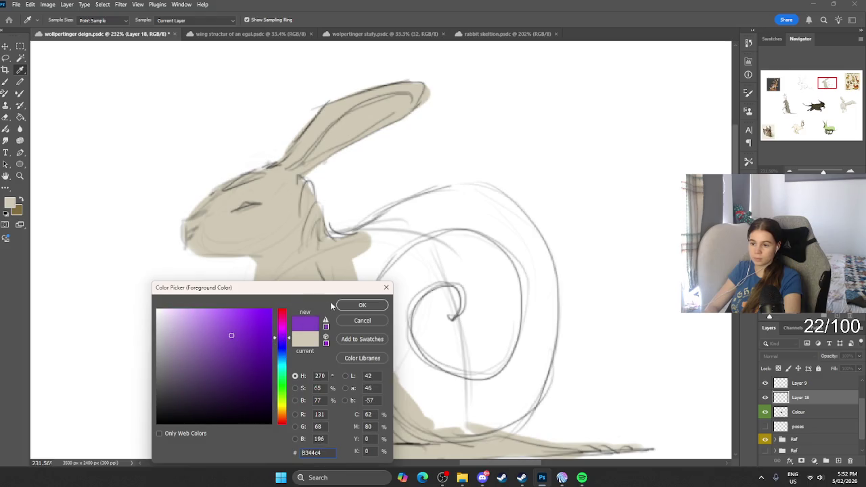
click(342, 305)
mouse_move(443, 295)
mouse_down()
mouse_move(435, 299)
mouse_move(454, 290)
mouse_up()
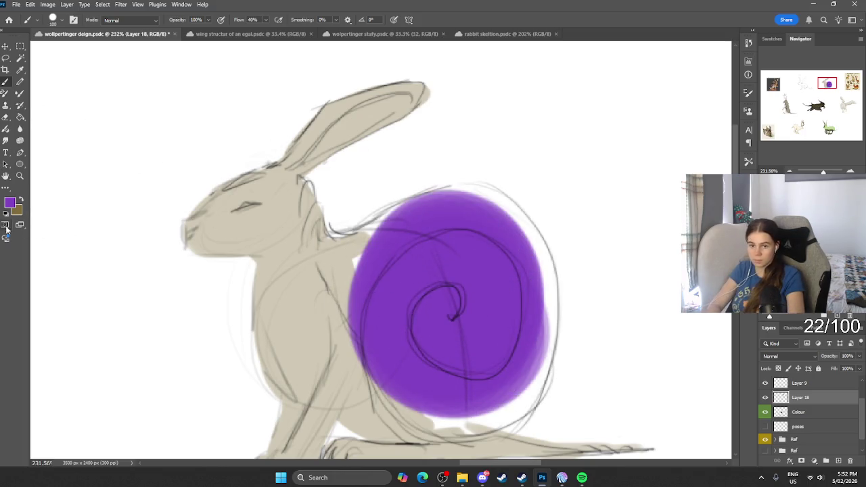
key(ctrl+z)
click(10, 202)
click(237, 375)
click(362, 305)
mouse_move(443, 279)
mouse_down()
mouse_move(454, 334)
mouse_move(415, 329)
mouse_move(470, 280)
mouse_move(502, 357)
mouse_move(476, 257)
mouse_move(483, 257)
mouse_move(456, 240)
mouse_move(481, 242)
mouse_move(456, 261)
mouse_move(453, 360)
mouse_move(435, 377)
mouse_move(479, 380)
mouse_move(446, 285)
mouse_move(412, 344)
mouse_move(413, 381)
mouse_up()
Paint a purple strip along the rabbit's back from shell to neck.
key(bracketleft)
key(bracketleft)
key(bracketleft)
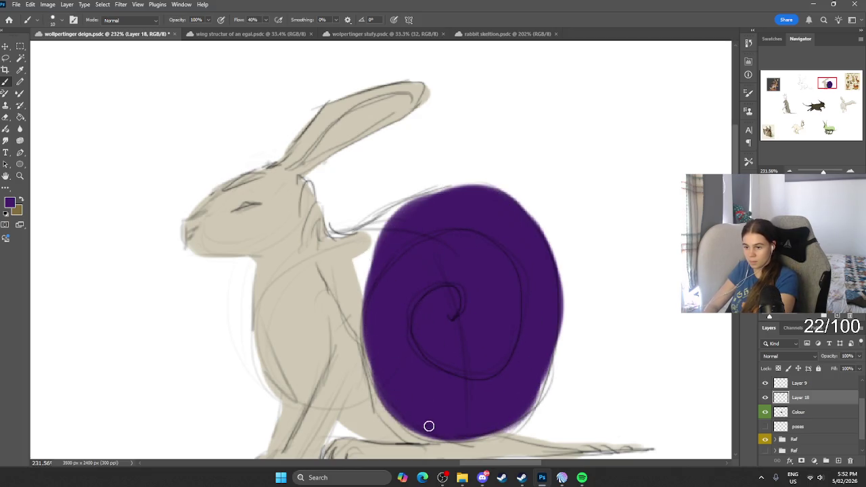
mouse_move(362, 323)
mouse_down()
mouse_move(328, 285)
mouse_move(337, 290)
mouse_up()
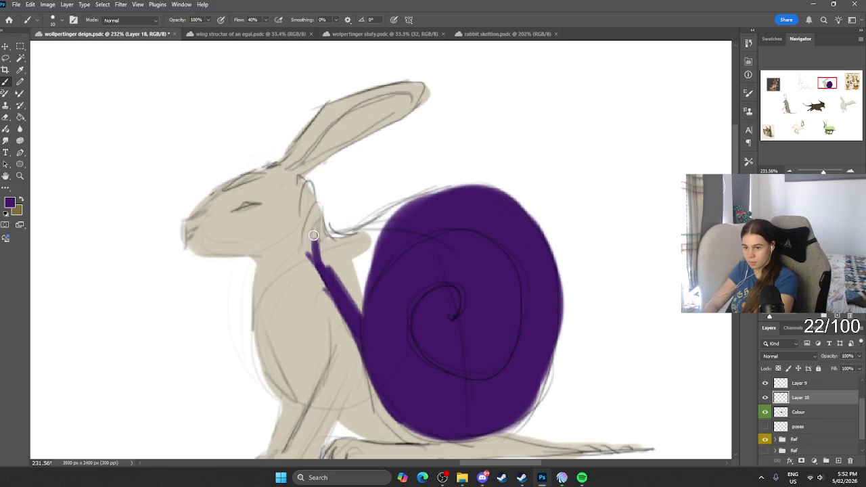
mouse_move(310, 245)
mouse_down()
mouse_move(341, 296)
mouse_move(358, 306)
mouse_up()
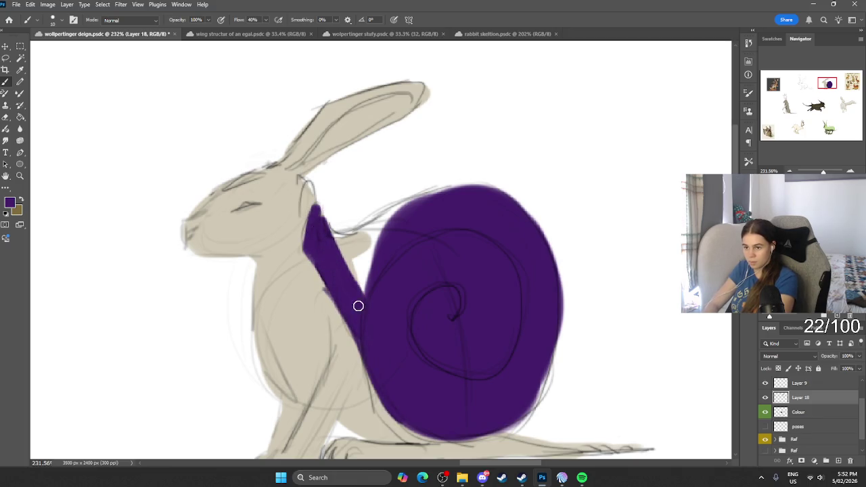